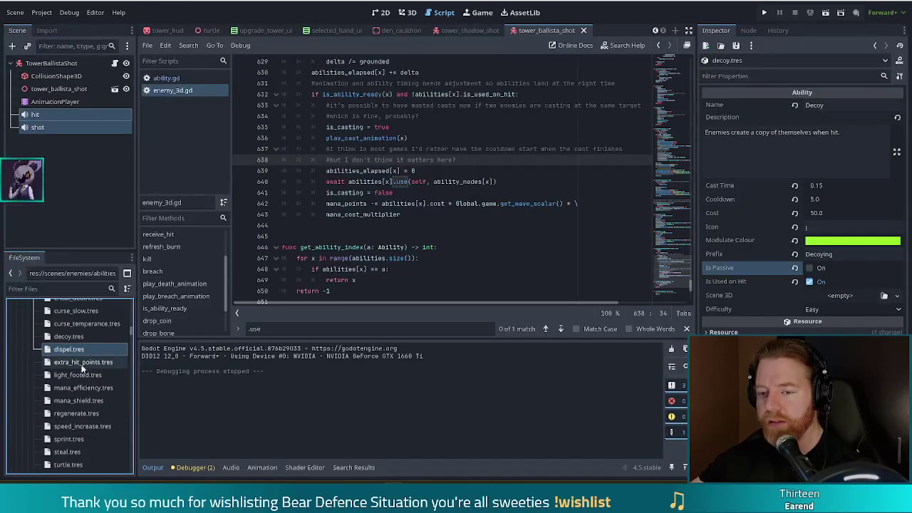
Launch Bear Defence Situation from the editor in a debug run and start a new game
{"action": "scroll", "coordinate": [83, 372], "scroll_direction": "down", "scroll_amount": 2}
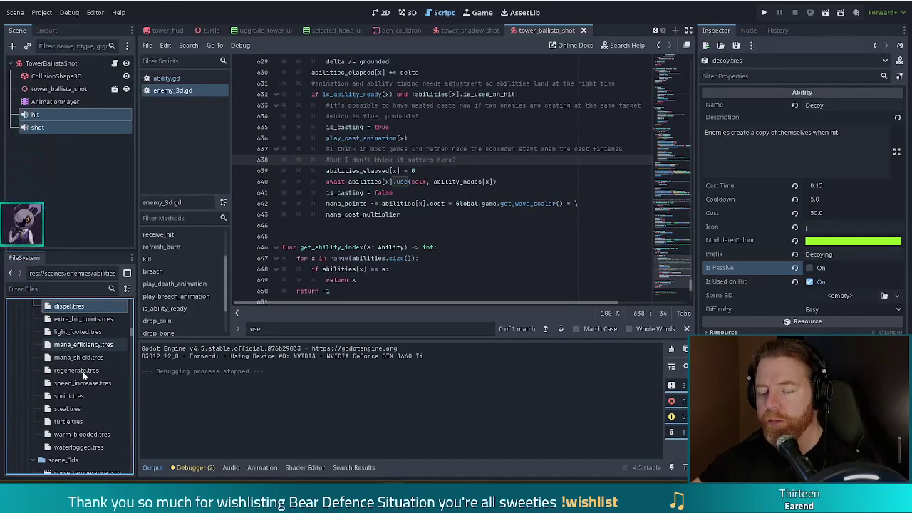
{"action": "scroll", "coordinate": [84, 374], "scroll_direction": "down", "scroll_amount": 1}
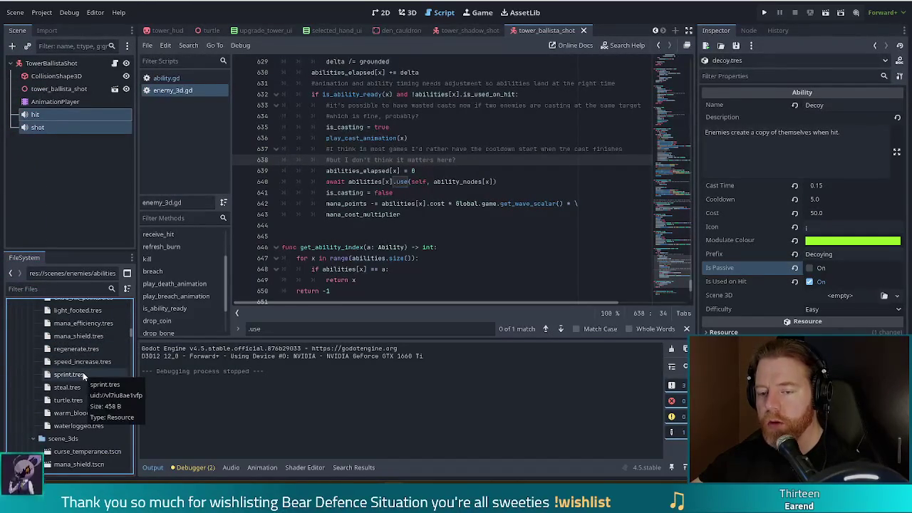
{"action": "scroll", "coordinate": [83, 376], "scroll_direction": "down", "scroll_amount": 2}
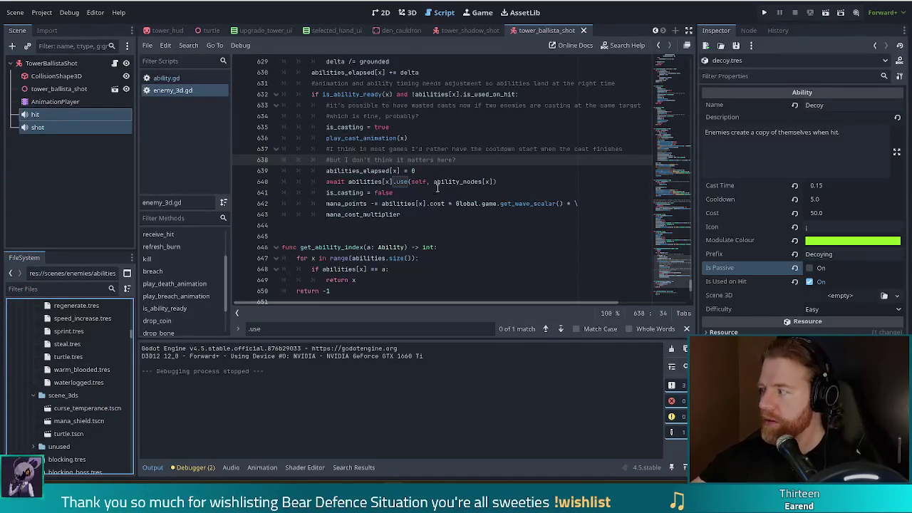
{"action": "left_click", "coordinate": [476, 175]}
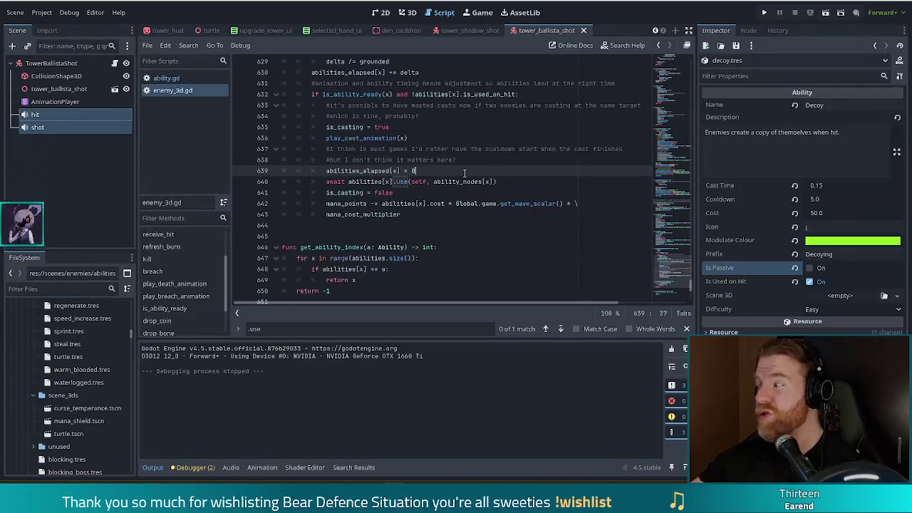
{"action": "key", "text": "F5"}
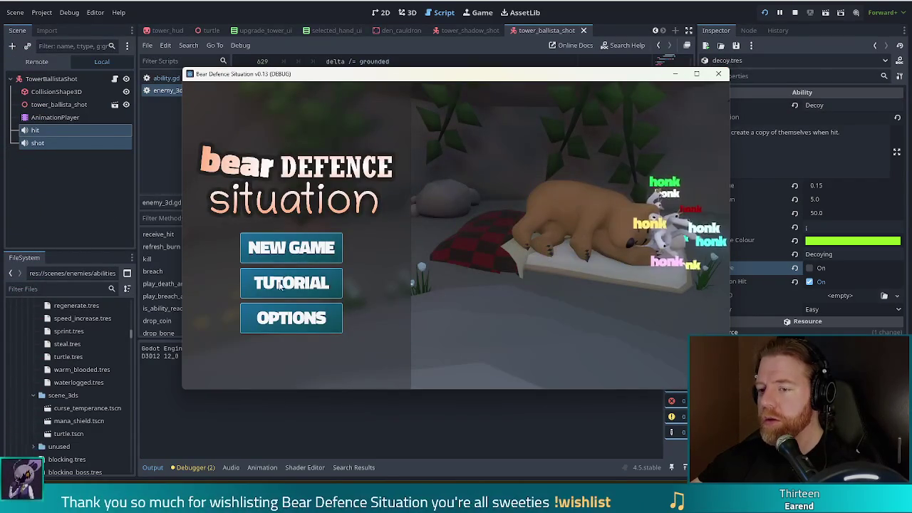
{"action": "left_click", "coordinate": [304, 254]}
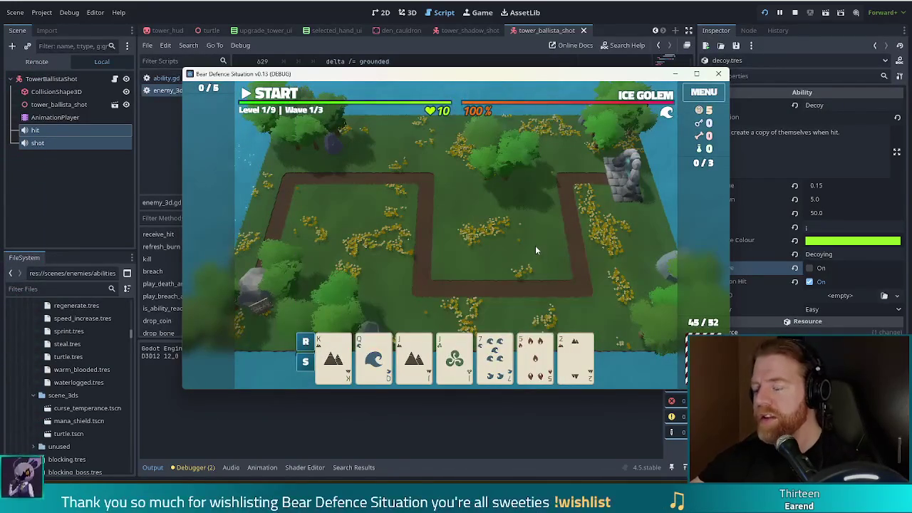
Give enemies the sprint ability with set_ability sprint in the dev console, then view Ice Golem's waves
{"action": "key", "text": "grave"}
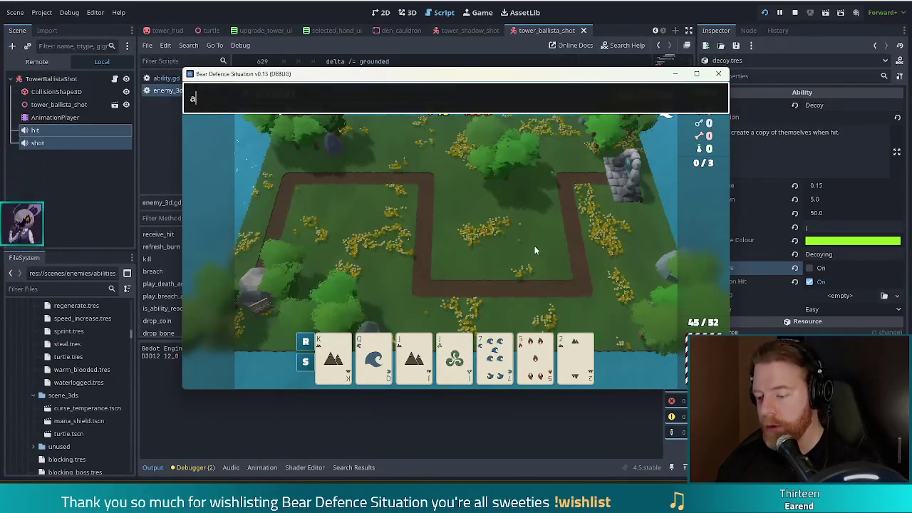
{"action": "key", "text": "BackSpace"}
{"action": "type", "text": "set_ability sprint"}
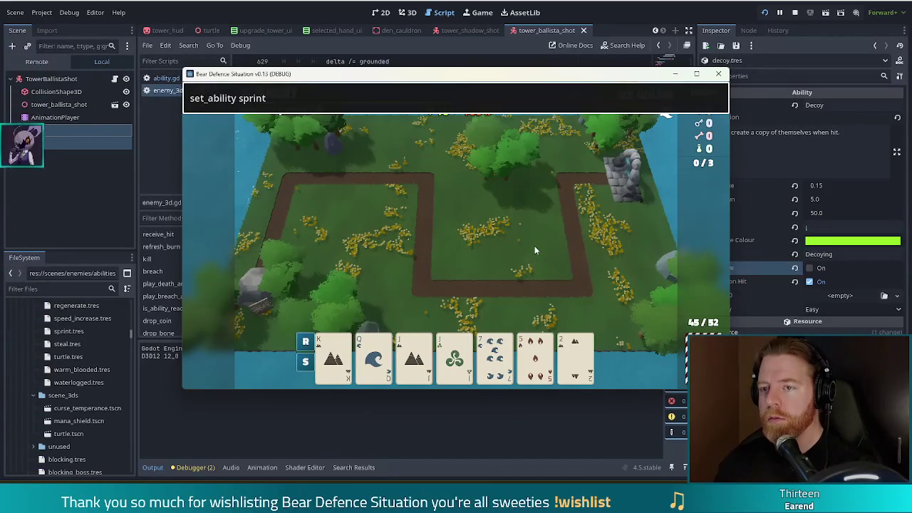
{"action": "key", "text": "Return"}
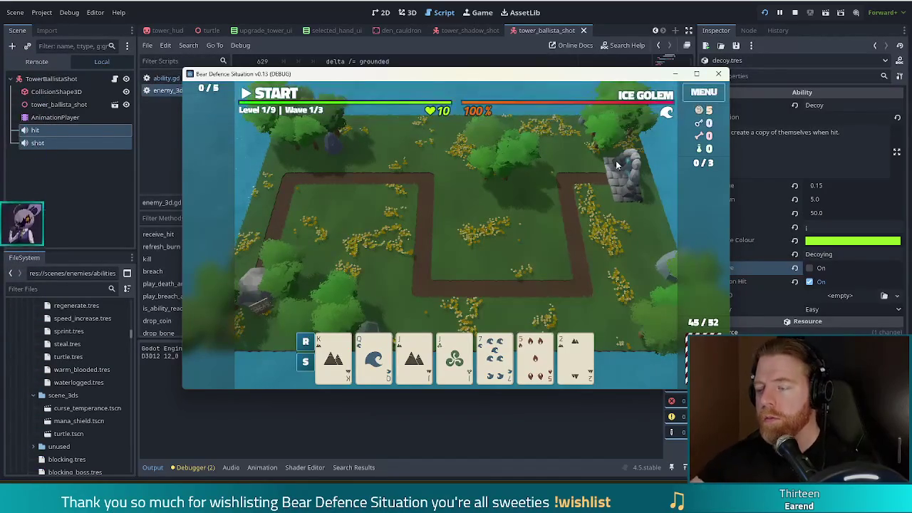
{"action": "mouse_move", "coordinate": [645, 100]}
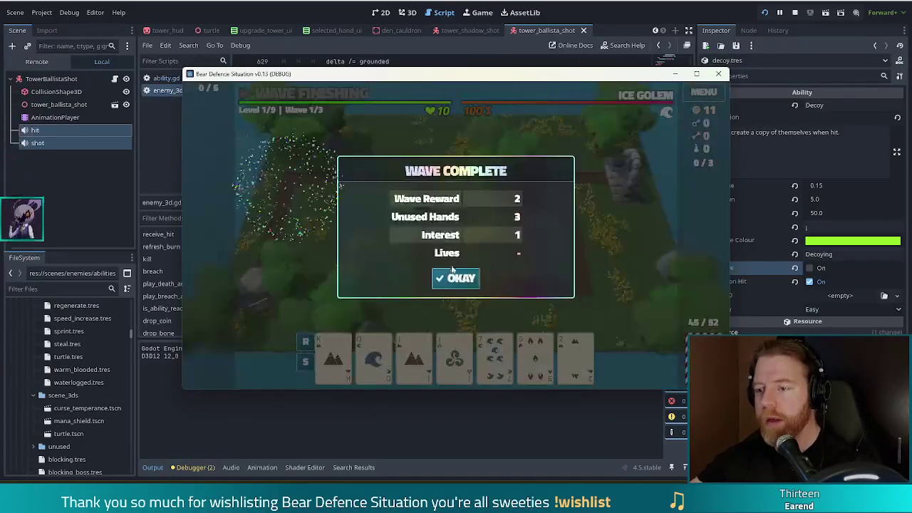
Build a Ballista Tower from the J and club cards at the map centre and start wave 2
{"action": "left_click", "coordinate": [440, 272]}
{"action": "left_click", "coordinate": [414, 356]}
{"action": "left_click", "coordinate": [454, 356]}
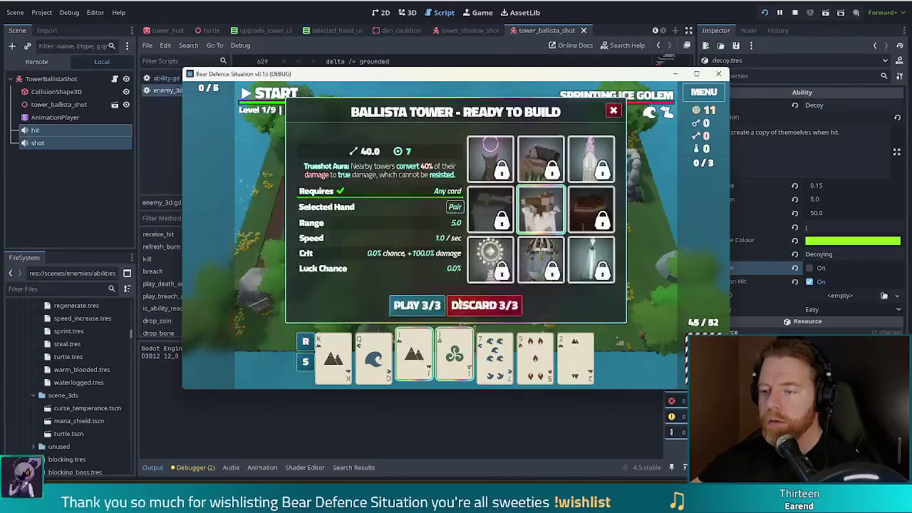
{"action": "left_click", "coordinate": [419, 307]}
{"action": "left_click", "coordinate": [463, 251]}
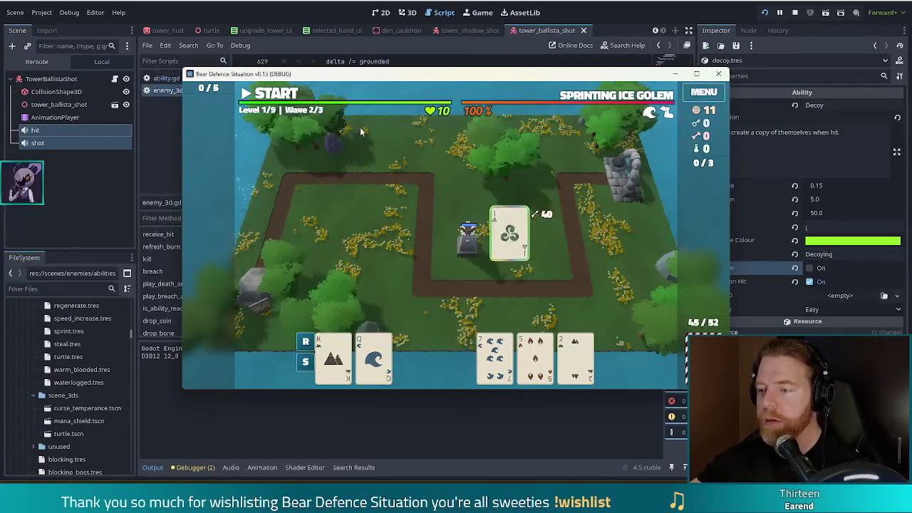
{"action": "left_click", "coordinate": [281, 99]}
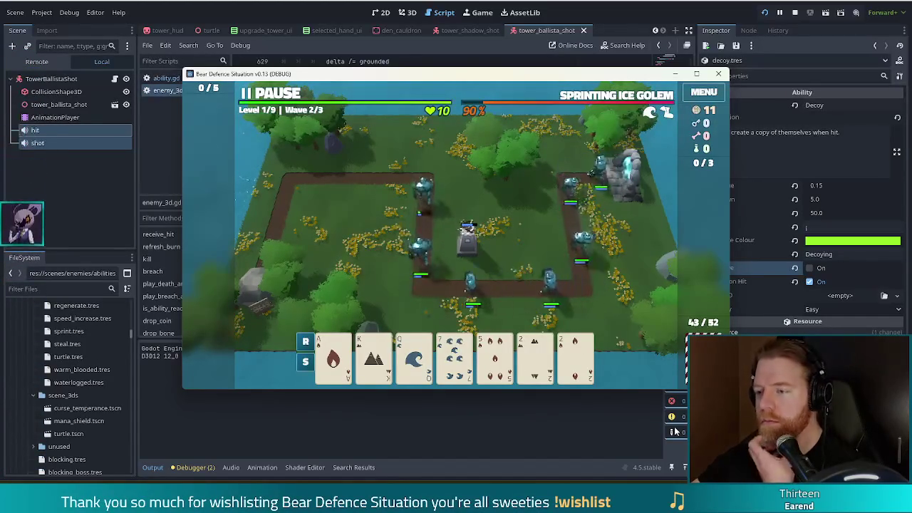
Select the K mountain card and view the locked Earth Tower's Grounding build details
{"action": "mouse_move", "coordinate": [593, 363]}
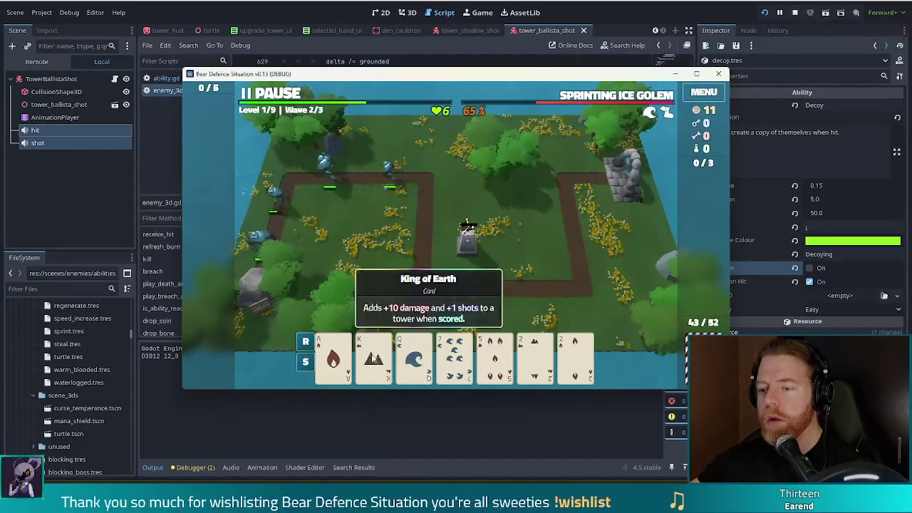
{"action": "left_click", "coordinate": [373, 354]}
{"action": "mouse_move", "coordinate": [530, 157]}
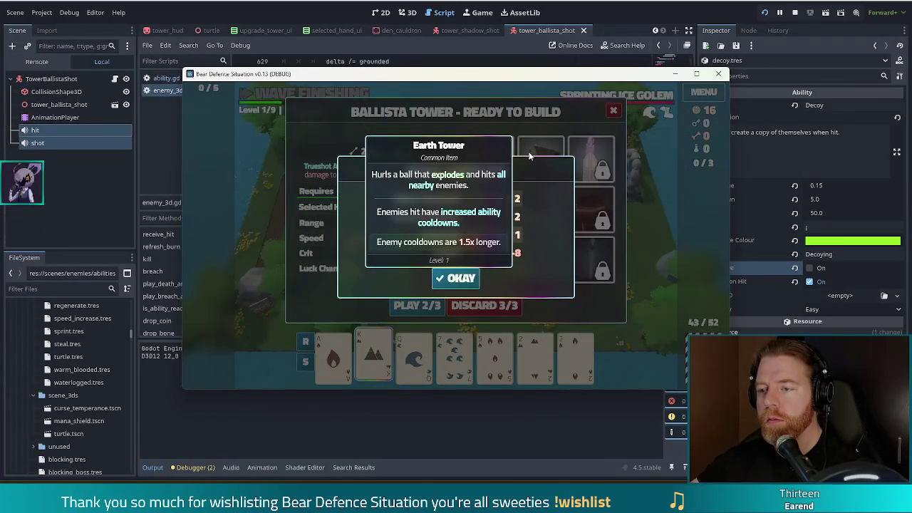
{"action": "left_click", "coordinate": [466, 280]}
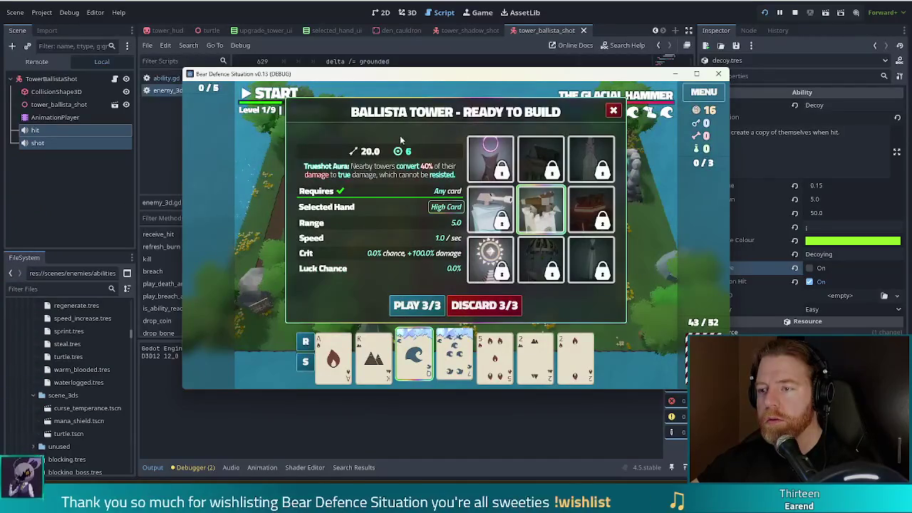
{"action": "left_click", "coordinate": [533, 154]}
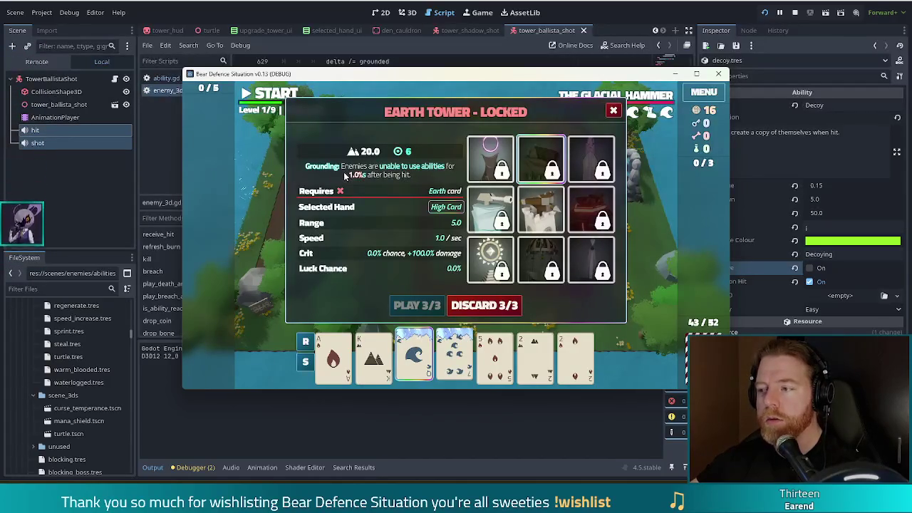
Filter the FileSystem for 'tower_ear' and open tower_earth.tres's properties in the Inspector
{"action": "left_click", "coordinate": [47, 288]}
{"action": "type", "text": "earth_to"}
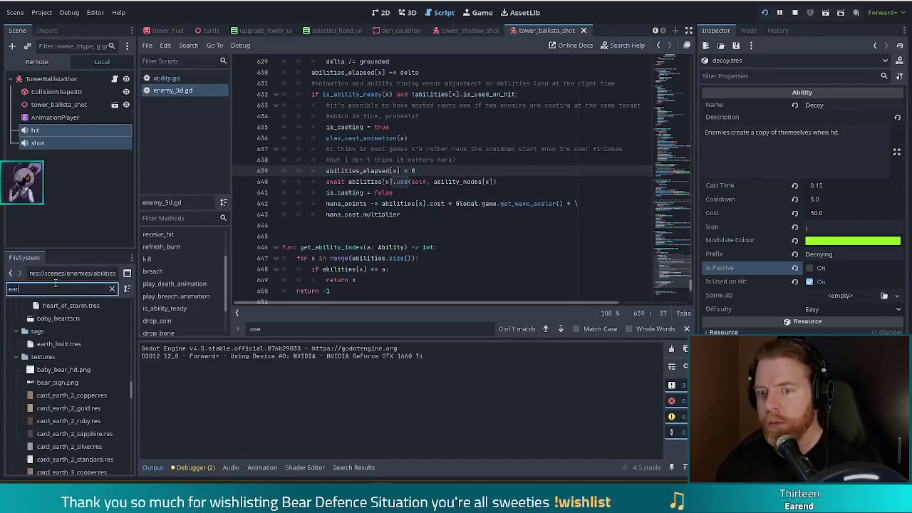
{"action": "key", "text": "BackSpace"}
{"action": "key", "text": "BackSpace"}
{"action": "key", "text": "BackSpace"}
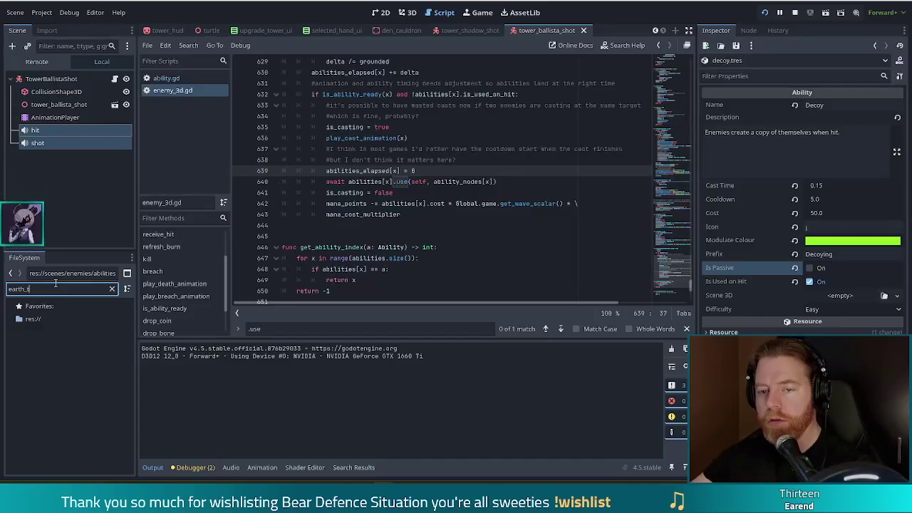
{"action": "type", "text": "tower_ear"}
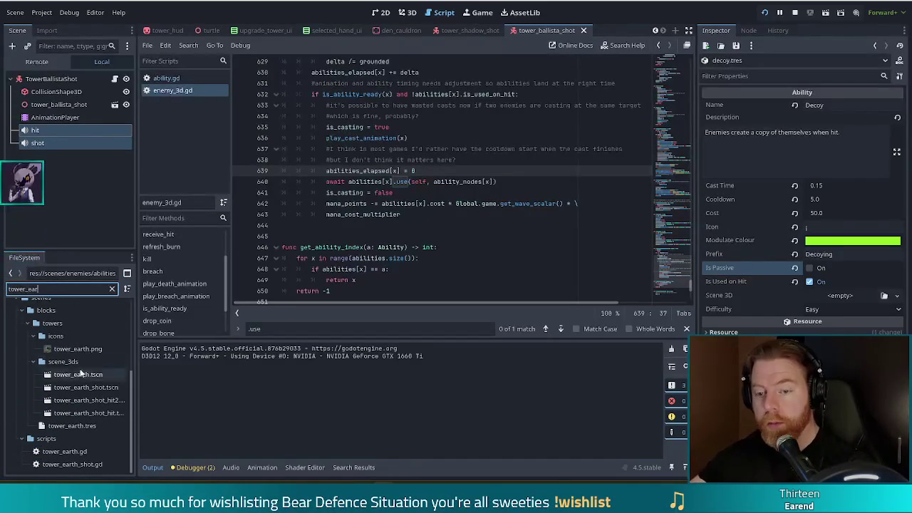
{"action": "left_click", "coordinate": [91, 426]}
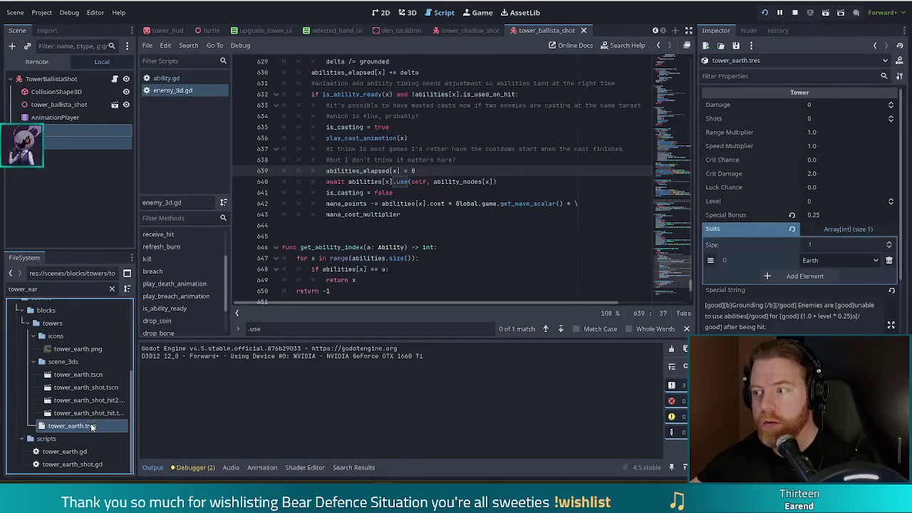
{"action": "left_click", "coordinate": [769, 247]}
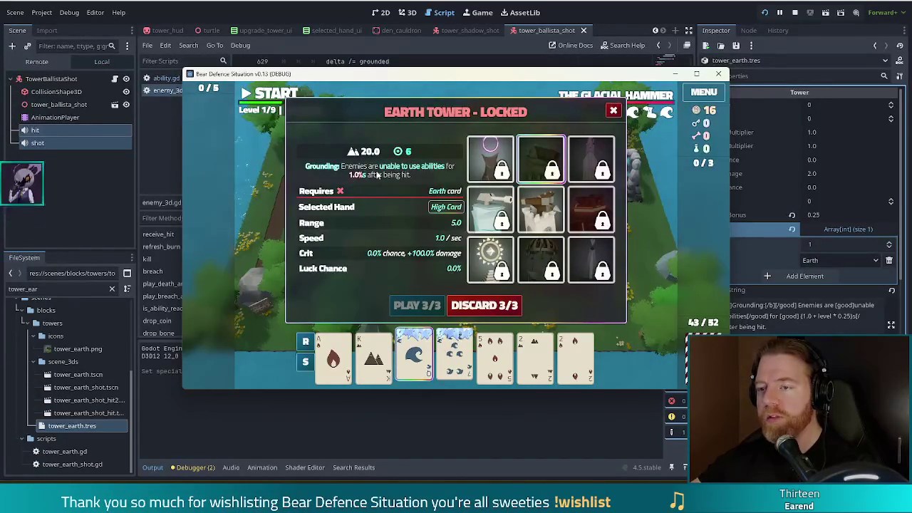
Shift the game window left and switch back to the editor with Alt+Tab
{"action": "mouse_move", "coordinate": [541, 162]}
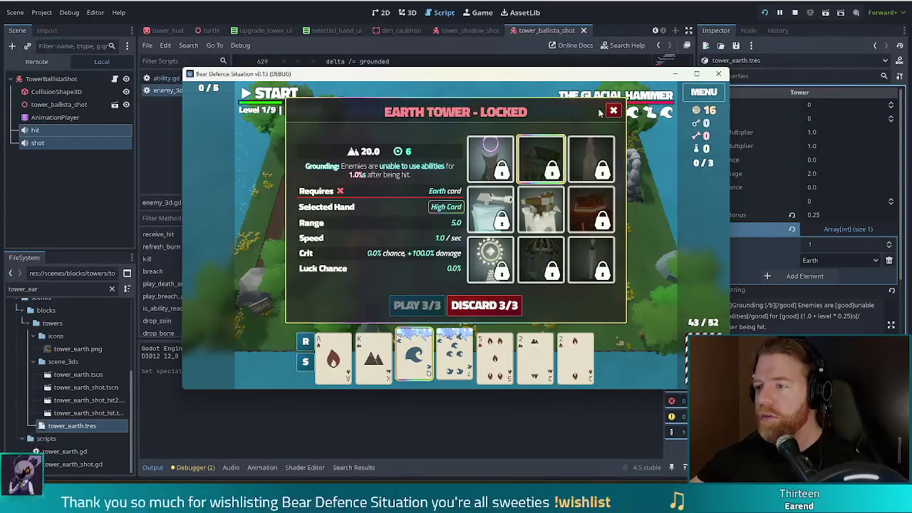
{"action": "left_click_drag", "start_coordinate": [428, 73], "coordinate": [286, 68]}
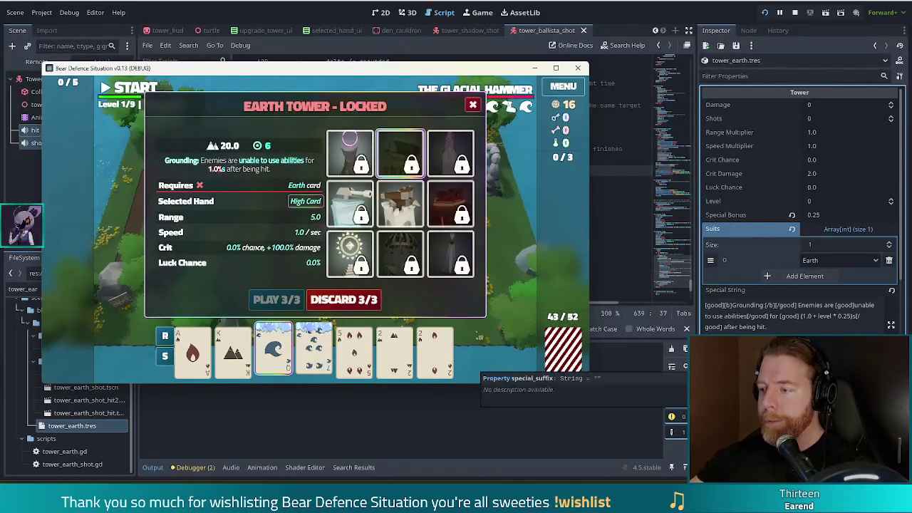
{"action": "key", "text": "alt+Tab"}
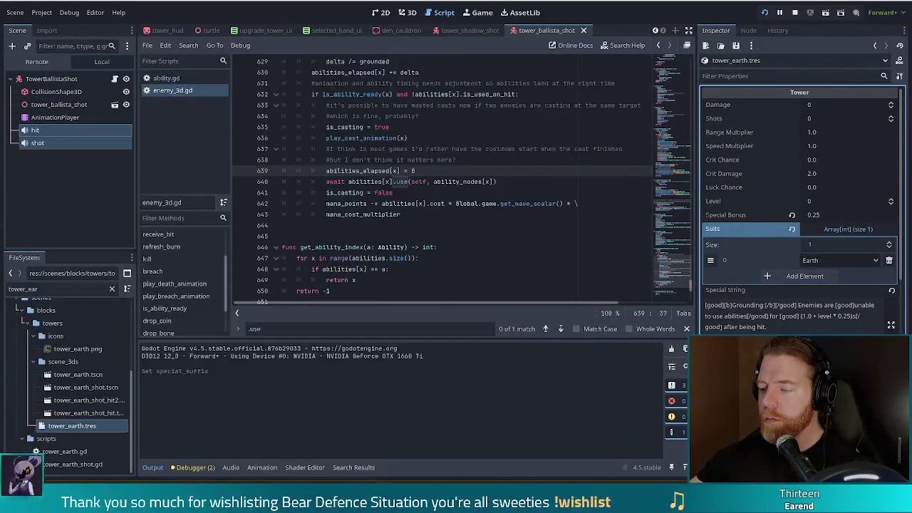
Commit the Ultimate String: at Level 5, shot damage is doubled, but so is shot cost
{"action": "scroll", "coordinate": [798, 214], "scroll_direction": "down", "scroll_amount": 5}
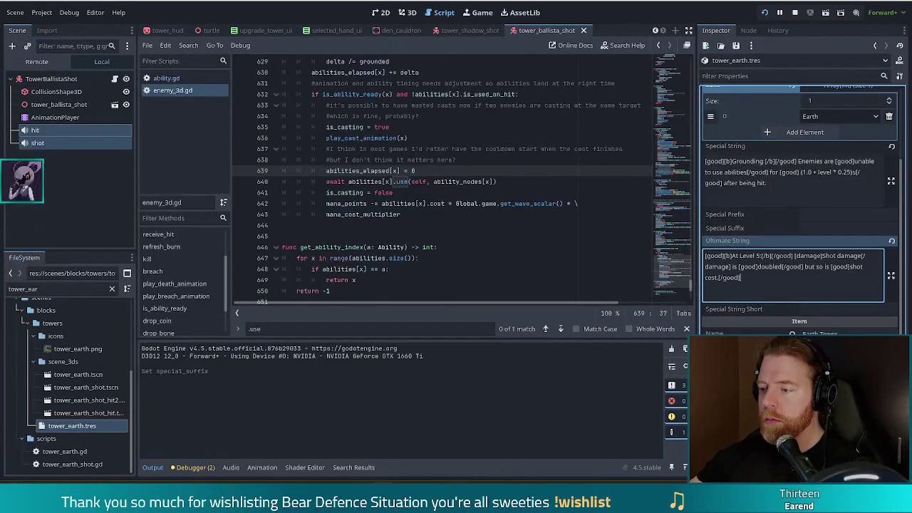
{"action": "scroll", "coordinate": [798, 213], "scroll_direction": "down", "scroll_amount": 2}
{"action": "scroll", "coordinate": [798, 214], "scroll_direction": "up", "scroll_amount": 6}
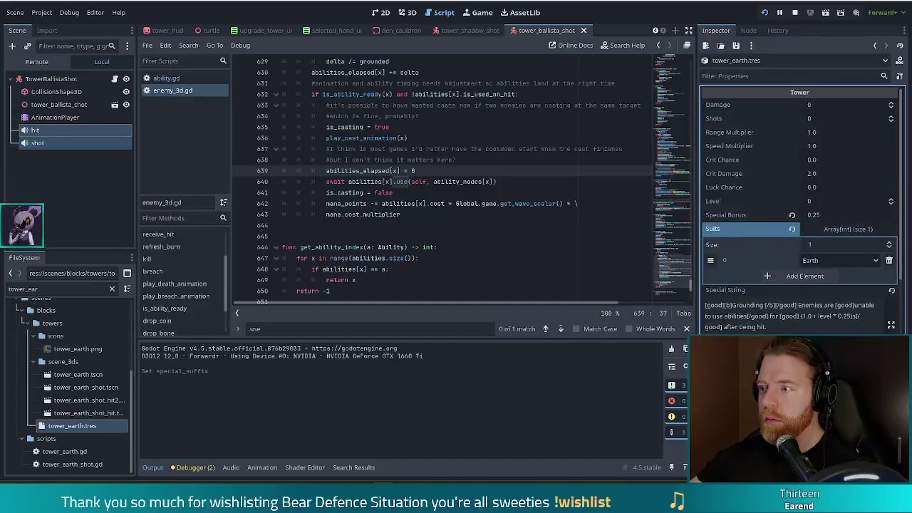
{"action": "scroll", "coordinate": [798, 213], "scroll_direction": "down", "scroll_amount": 6}
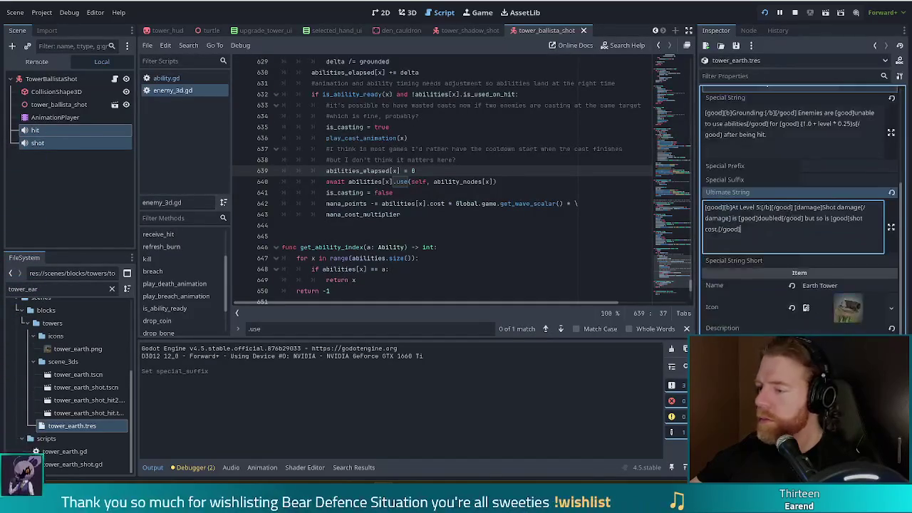
{"action": "left_click", "coordinate": [748, 328]}
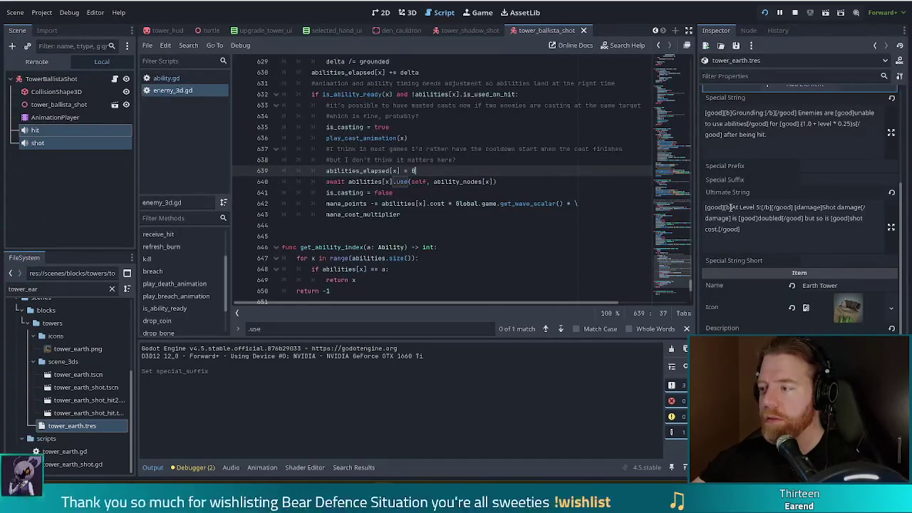
Reword the Description to 'enemies hit are unable to use abilities' and save tower_earth.tres
{"action": "scroll", "coordinate": [741, 214], "scroll_direction": "down", "scroll_amount": 3}
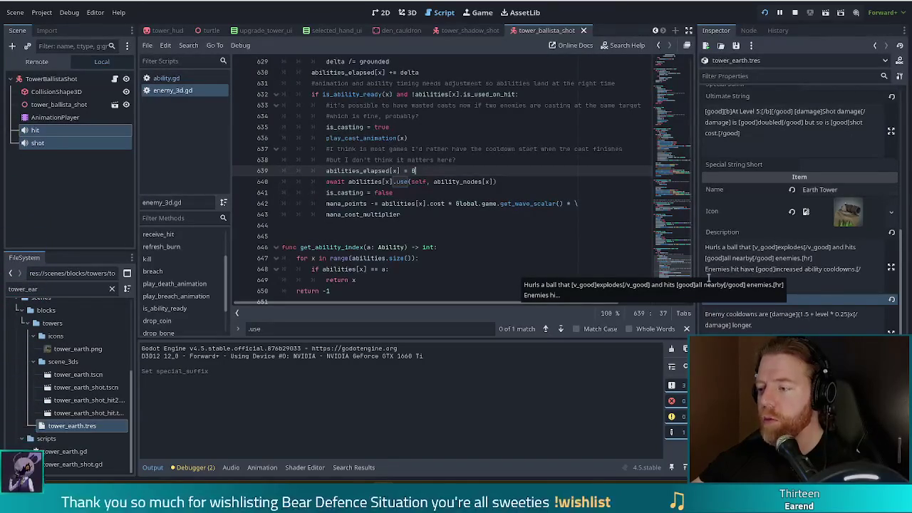
{"action": "left_click", "coordinate": [834, 277]}
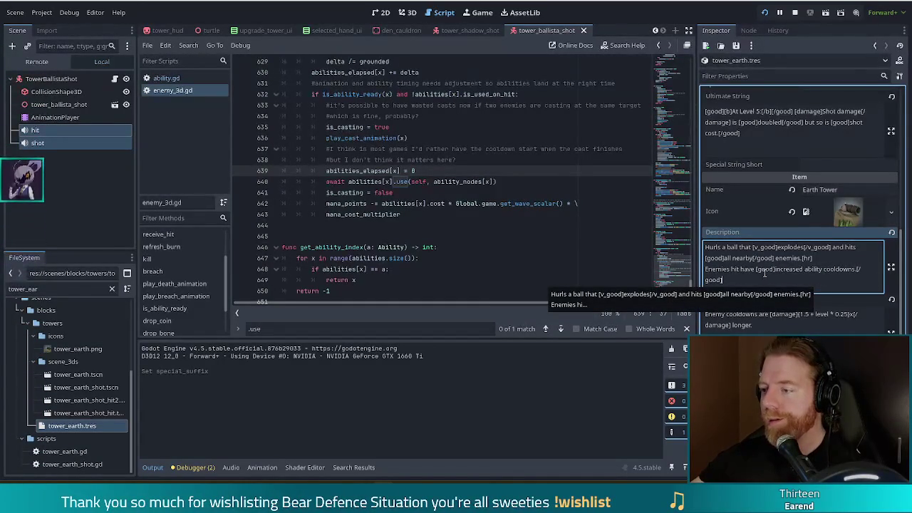
{"action": "double_click", "coordinate": [747, 269]}
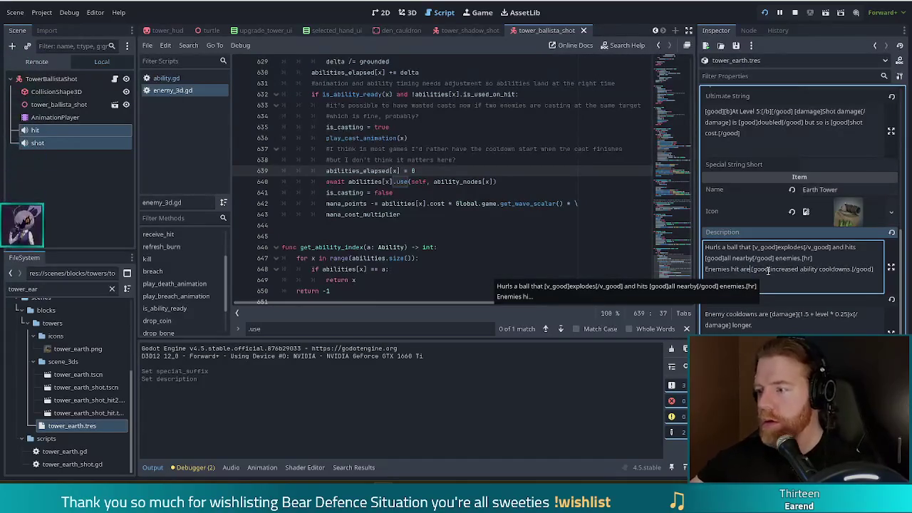
{"action": "type", "text": "are"}
{"action": "left_click_drag", "start_coordinate": [771, 269], "coordinate": [850, 270]}
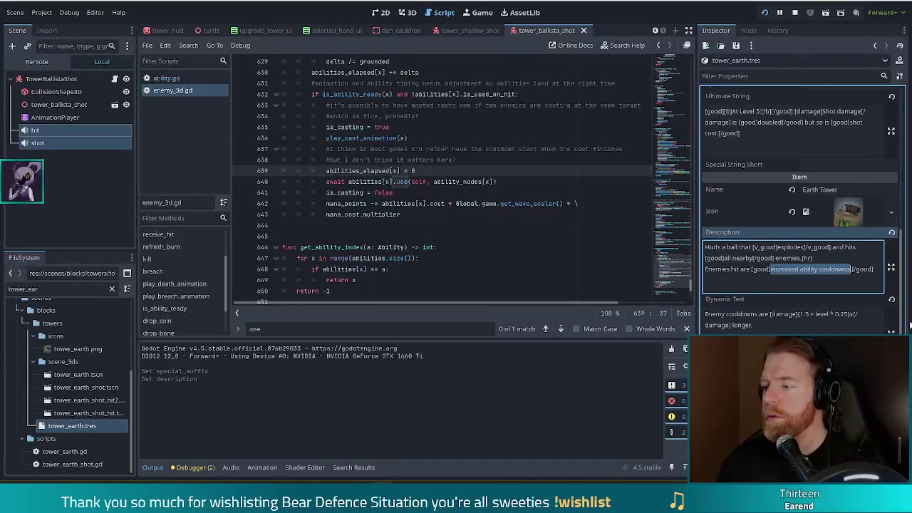
{"action": "type", "text": "unable to use abili"}
{"action": "key", "text": "ctrl+s"}
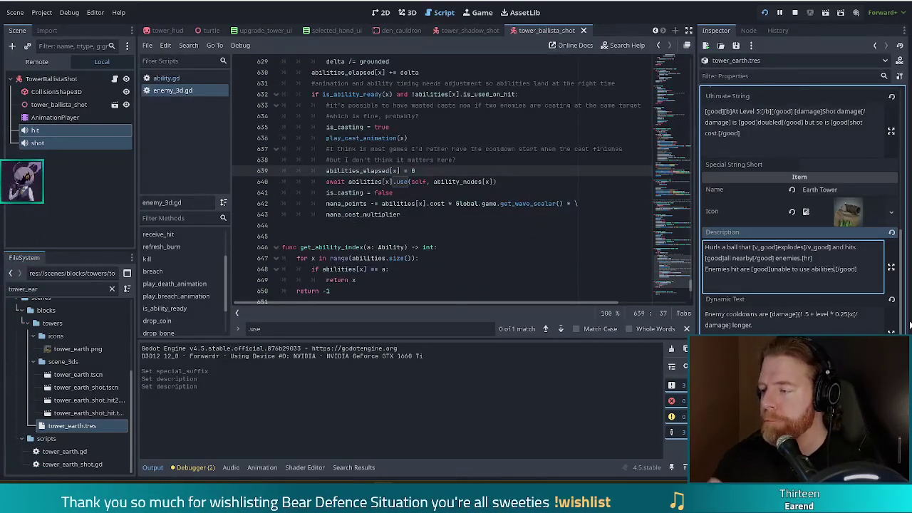
{"action": "left_click", "coordinate": [787, 325]}
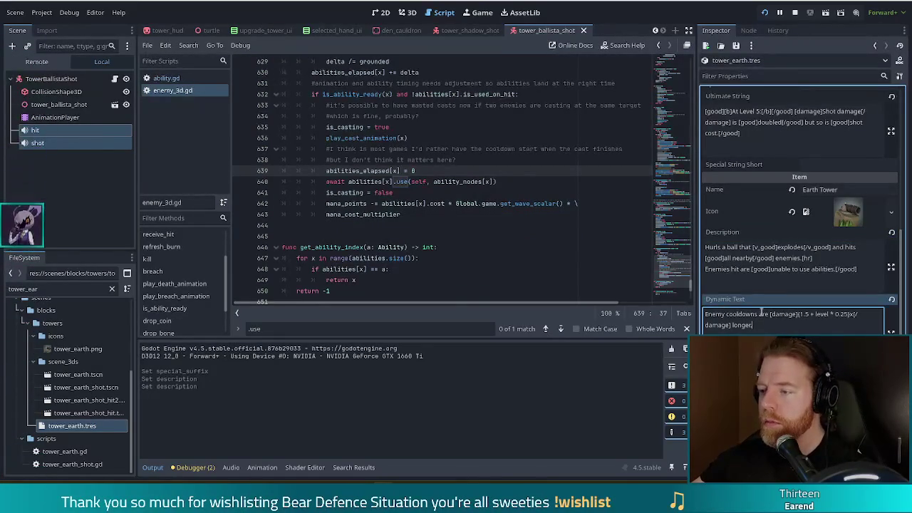
{"action": "type", "text": "."}
Start the Dynamic Text with 'Enemies are grounded for', check the duration formula, then run the game
{"action": "left_click_drag", "start_coordinate": [769, 315], "coordinate": [705, 314]}
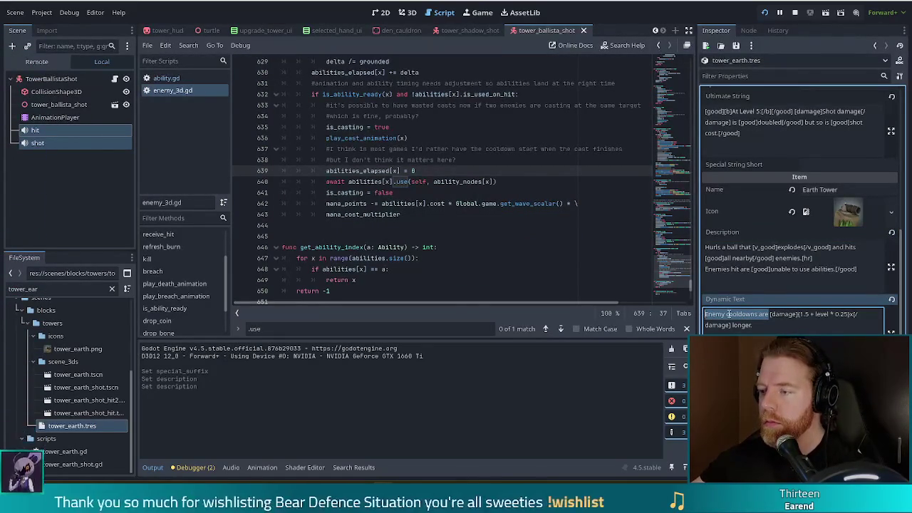
{"action": "type", "text": "Enemies are grounded for"}
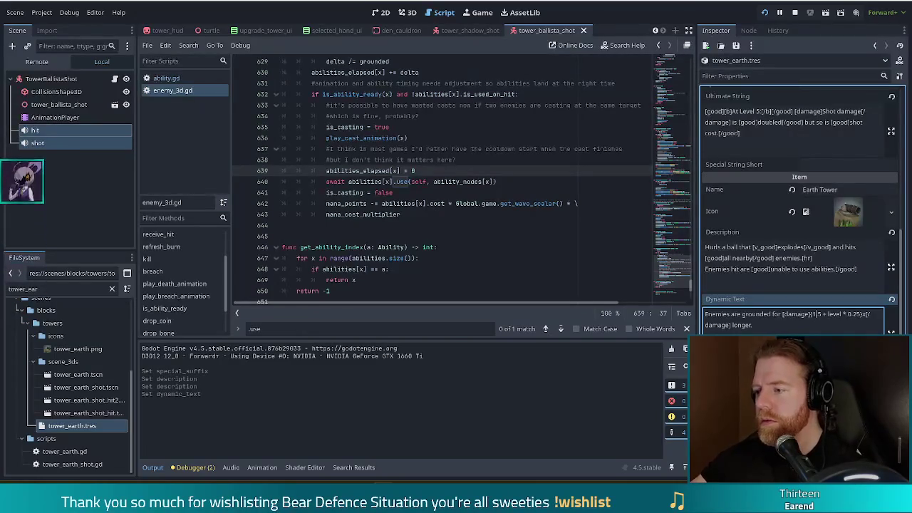
{"action": "left_click", "coordinate": [752, 325]}
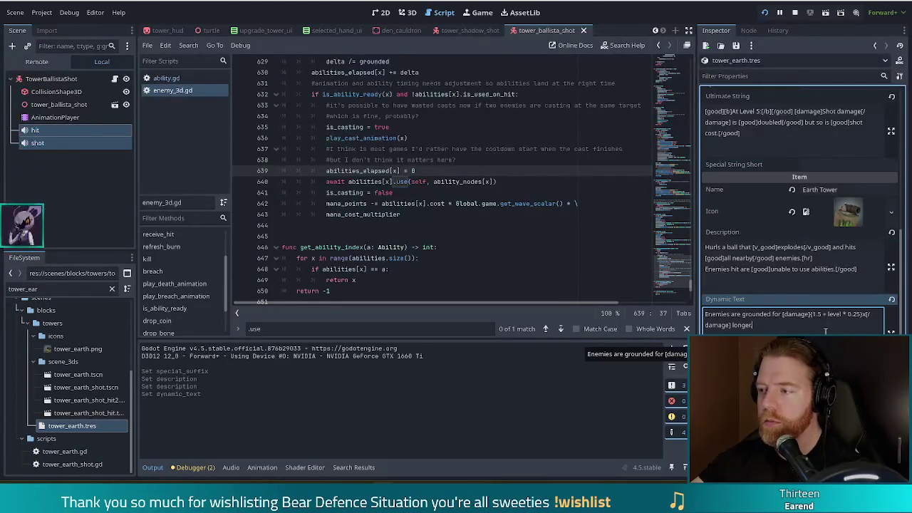
{"action": "scroll", "coordinate": [807, 300], "scroll_direction": "up", "scroll_amount": 4}
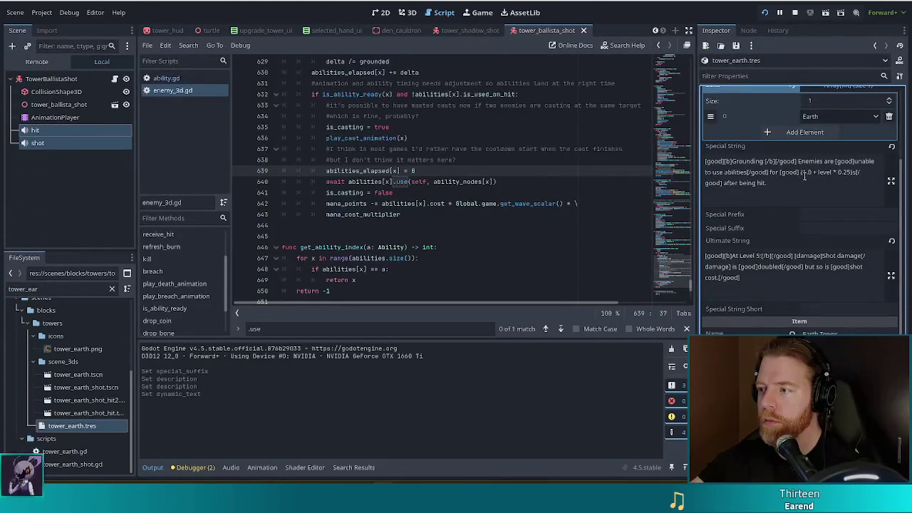
{"action": "left_click_drag", "start_coordinate": [802, 174], "coordinate": [851, 173]}
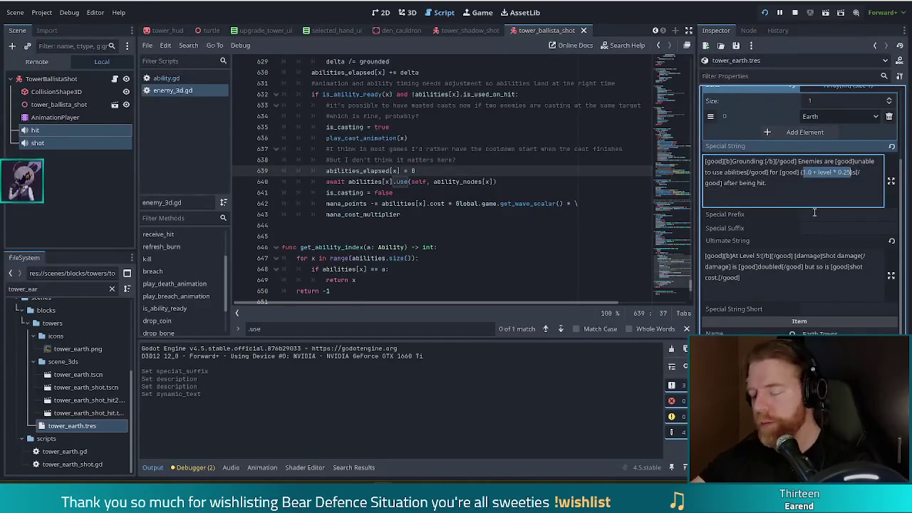
{"action": "scroll", "coordinate": [826, 183], "scroll_direction": "down", "scroll_amount": 1}
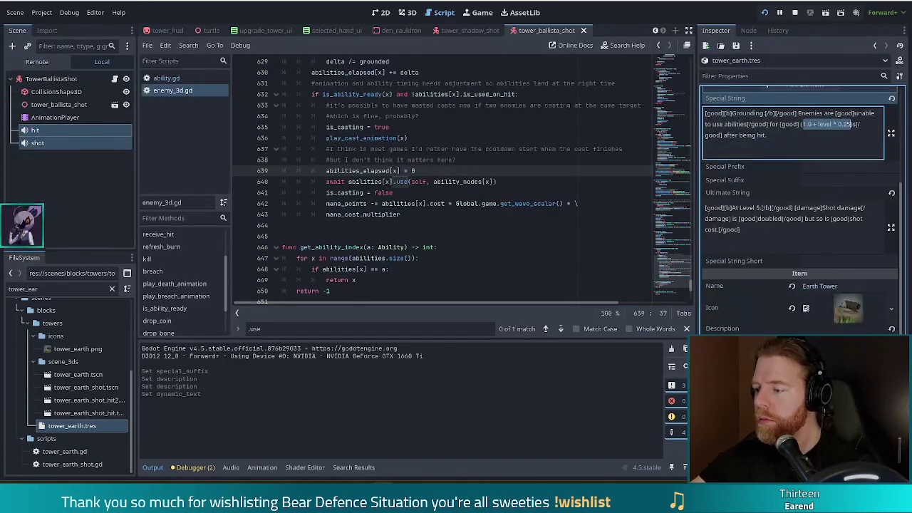
{"action": "key", "text": "Escape"}
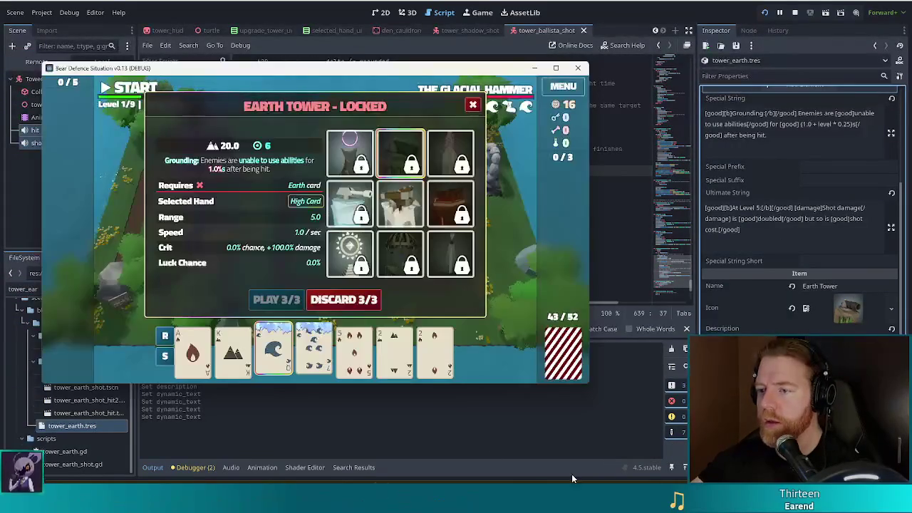
Relaunch the game, start a new game and pick the 8 card to build a tower
{"action": "mouse_move", "coordinate": [396, 146]}
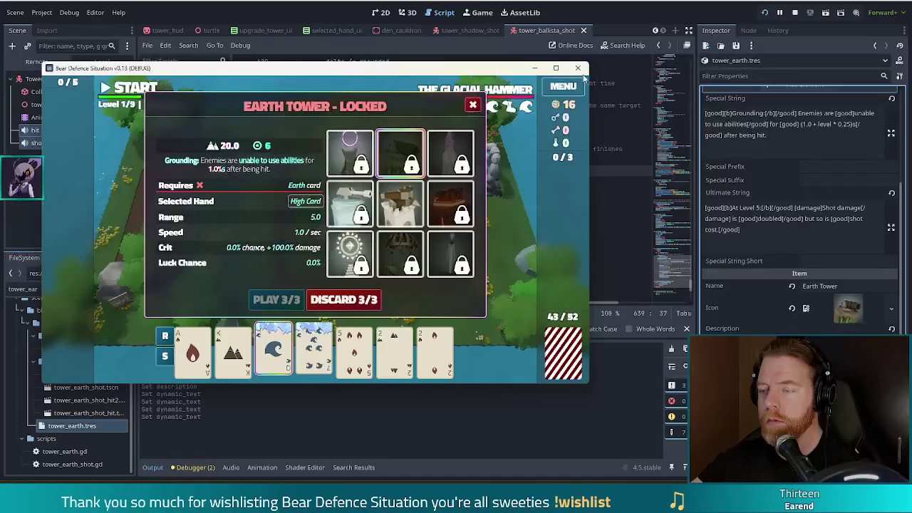
{"action": "key", "text": "F8"}
{"action": "key", "text": "F5"}
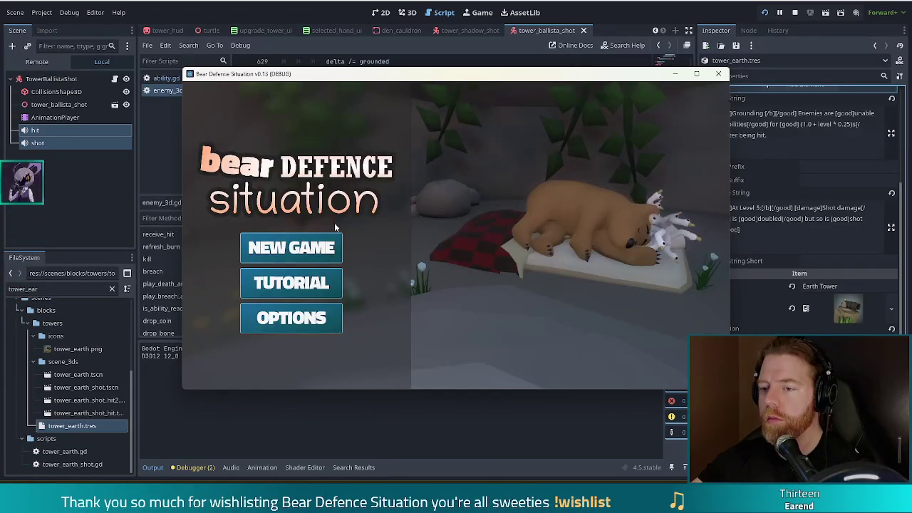
{"action": "left_click", "coordinate": [294, 248]}
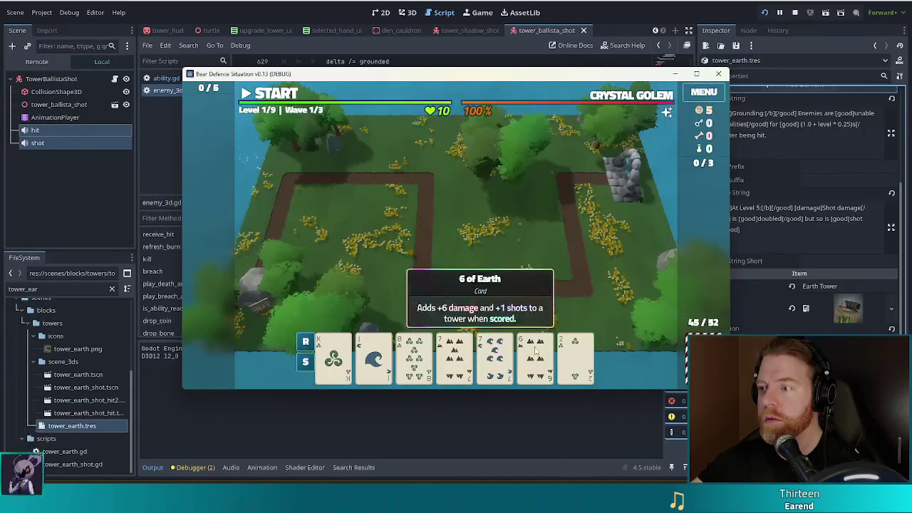
{"action": "left_click", "coordinate": [414, 356]}
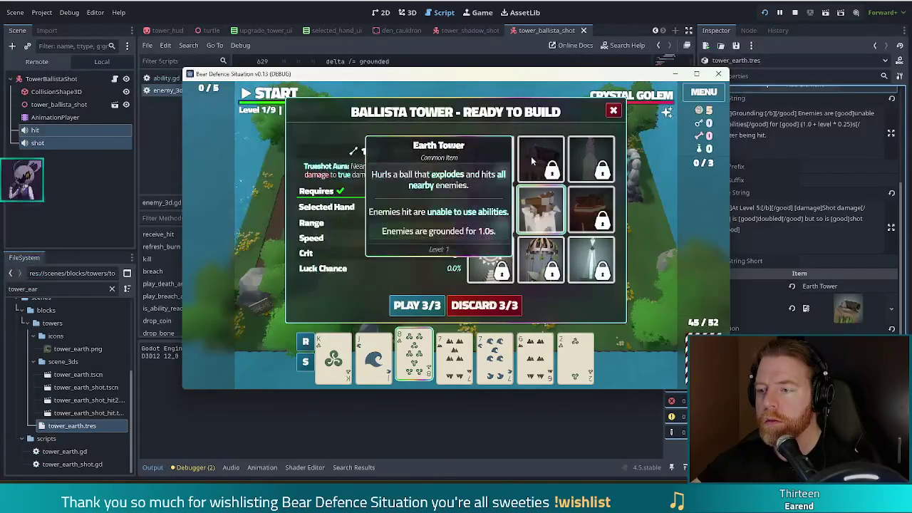
Read the tower tiles' info cards, then stop the running game
{"action": "key", "text": "F8"}
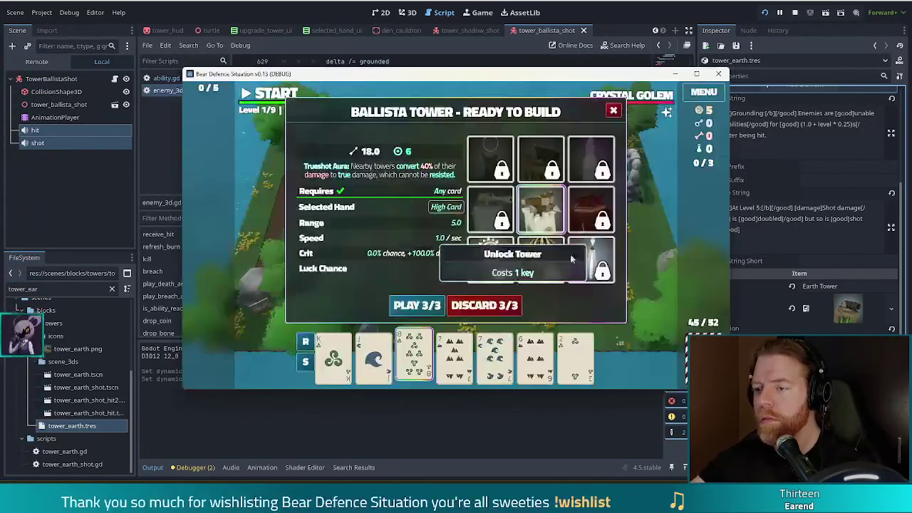
{"action": "mouse_move", "coordinate": [479, 202]}
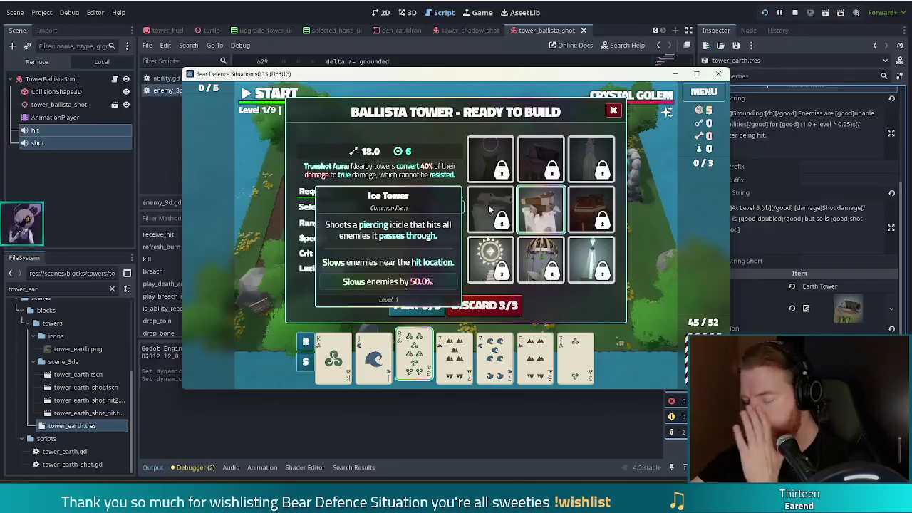
{"action": "mouse_move", "coordinate": [580, 206]}
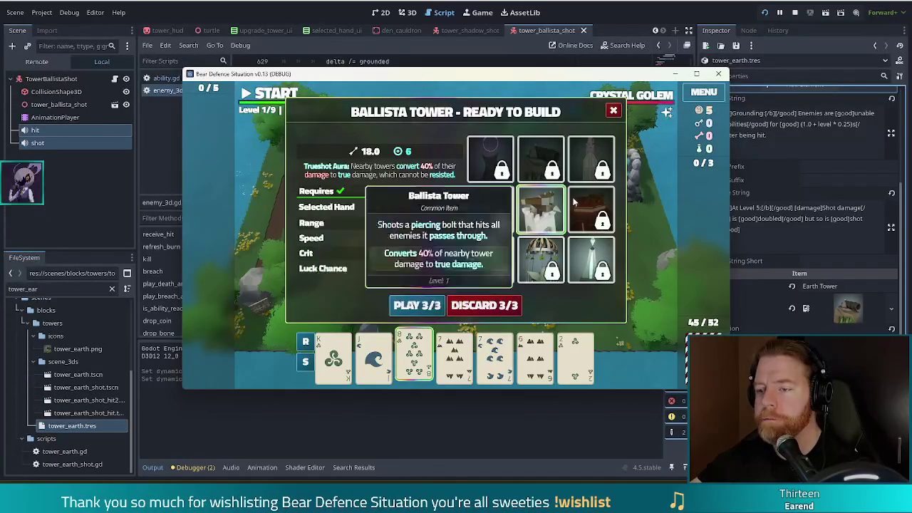
{"action": "mouse_move", "coordinate": [518, 244]}
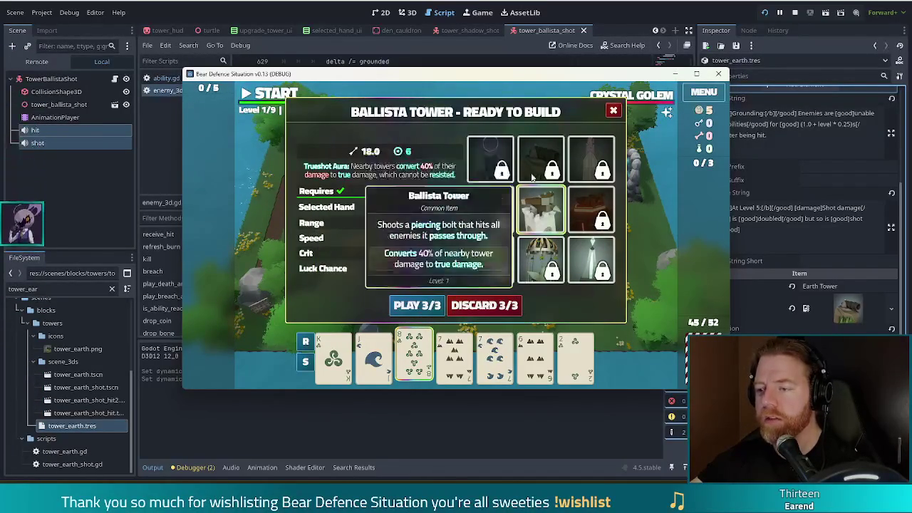
{"action": "mouse_move", "coordinate": [530, 163]}
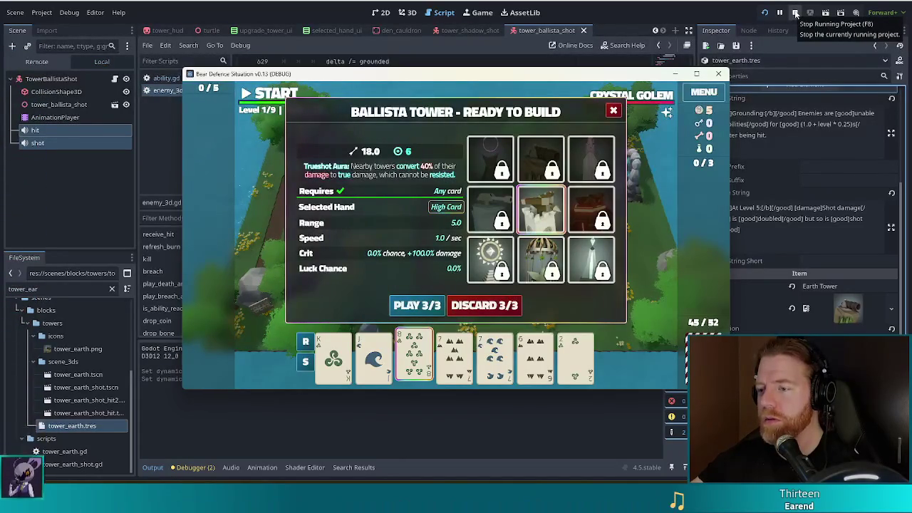
{"action": "left_click", "coordinate": [796, 13]}
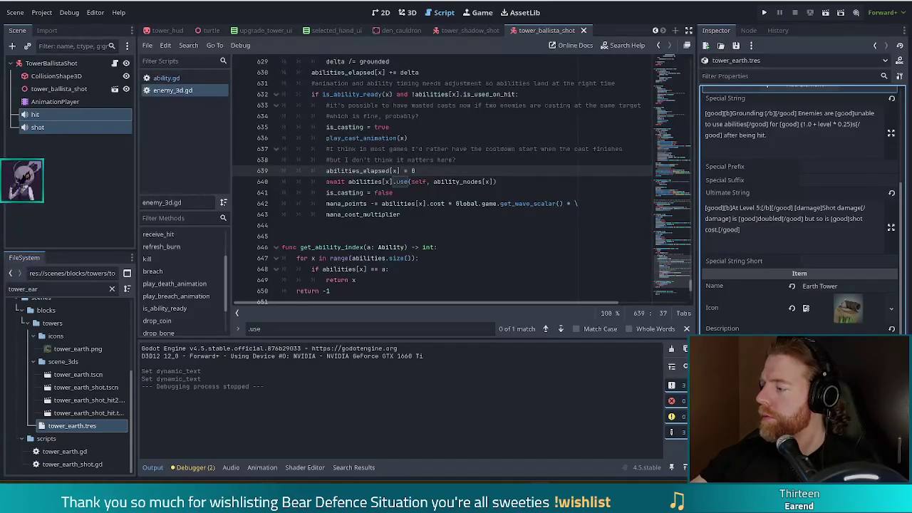
Search enemy_3d.gd for 'grounded' and jump to the ground_duration declaration on line 5
{"action": "left_click", "coordinate": [430, 203]}
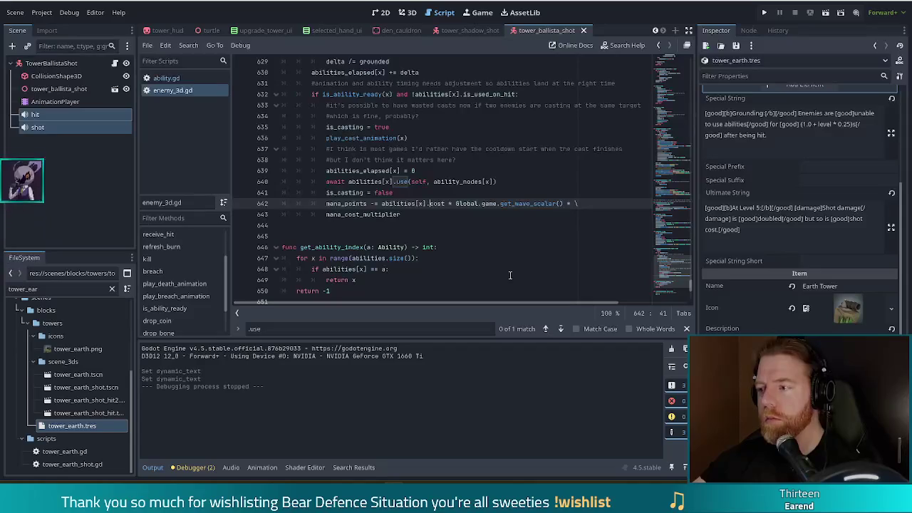
{"action": "left_click", "coordinate": [509, 237]}
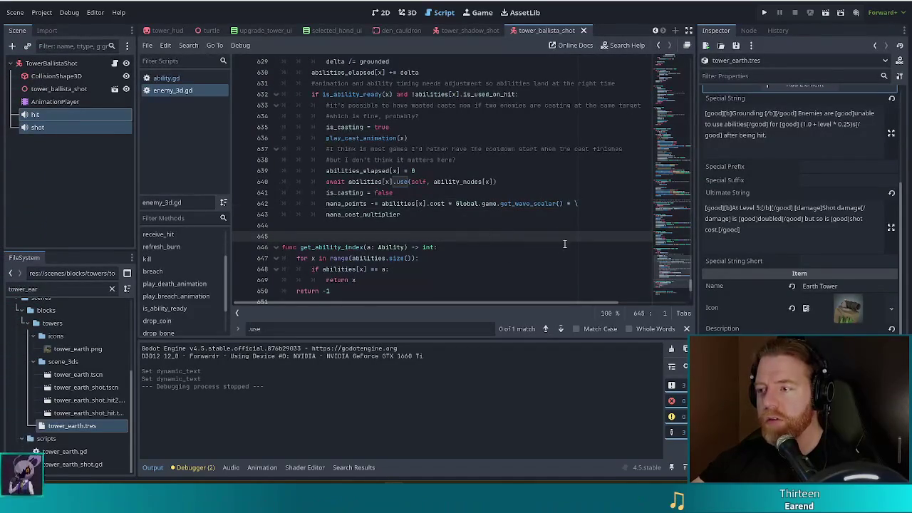
{"action": "left_click", "coordinate": [483, 204]}
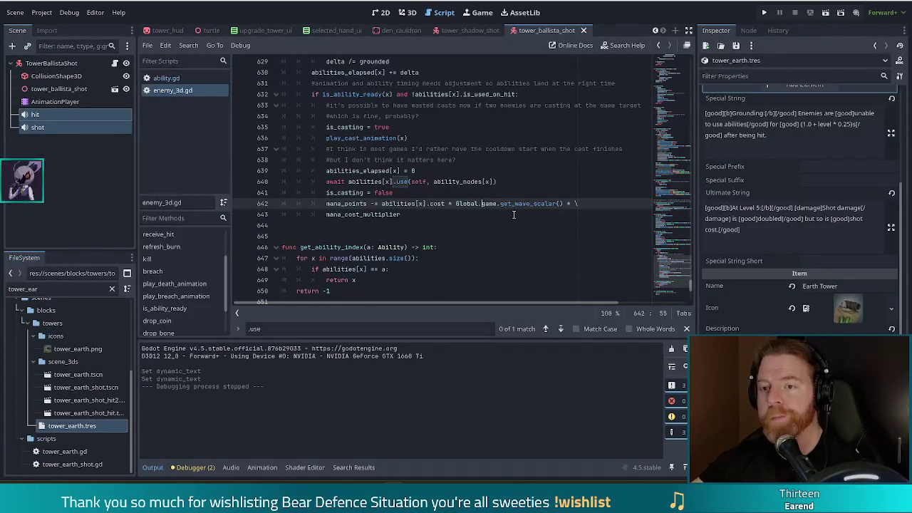
{"action": "left_click", "coordinate": [365, 138]}
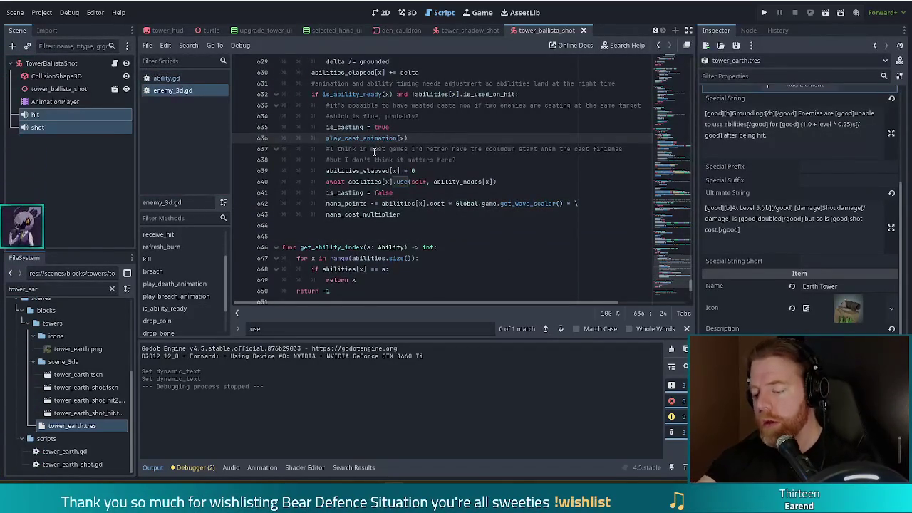
{"action": "key", "text": "ctrl+f"}
{"action": "type", "text": "ground"}
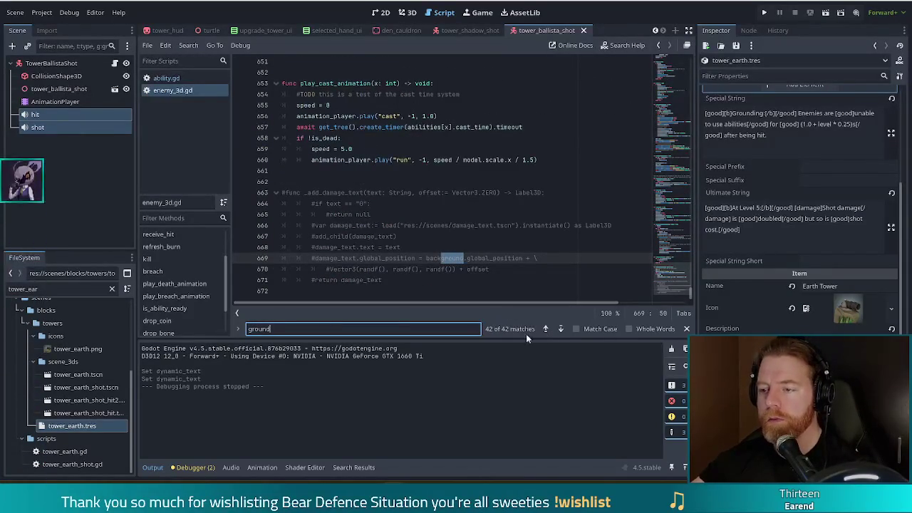
{"action": "type", "text": "ed"}
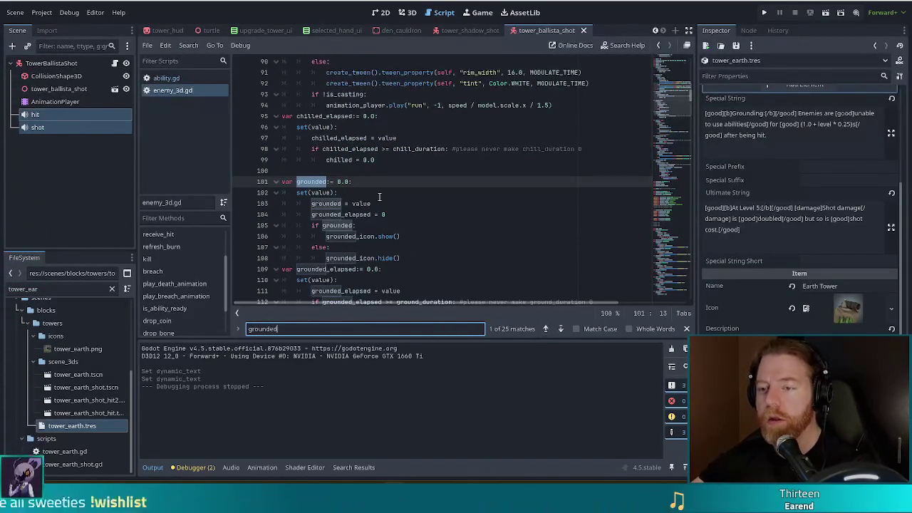
{"action": "key", "text": "shift+Down"}
{"action": "key", "text": "shift+Down"}
{"action": "key", "text": "shift+Down"}
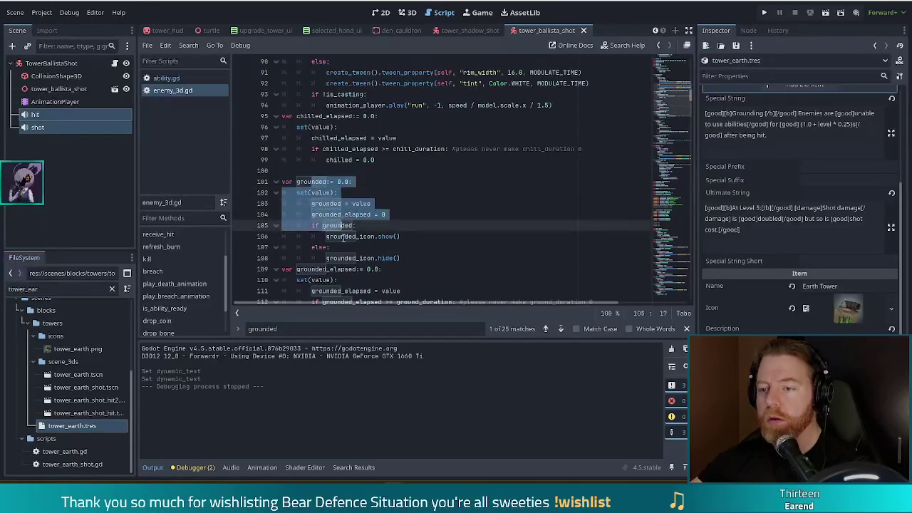
{"action": "left_click", "coordinate": [560, 329]}
{"action": "left_click", "coordinate": [561, 329]}
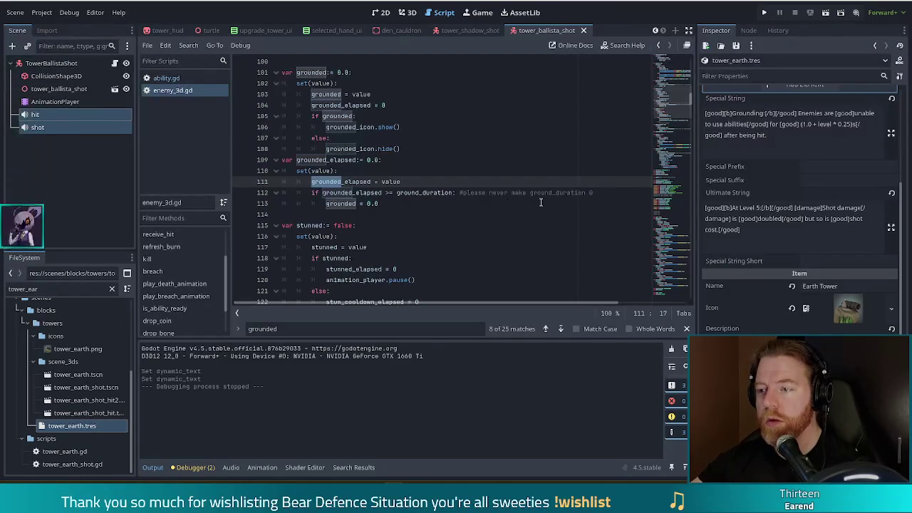
{"action": "left_click", "coordinate": [418, 193], "text": "ctrl"}
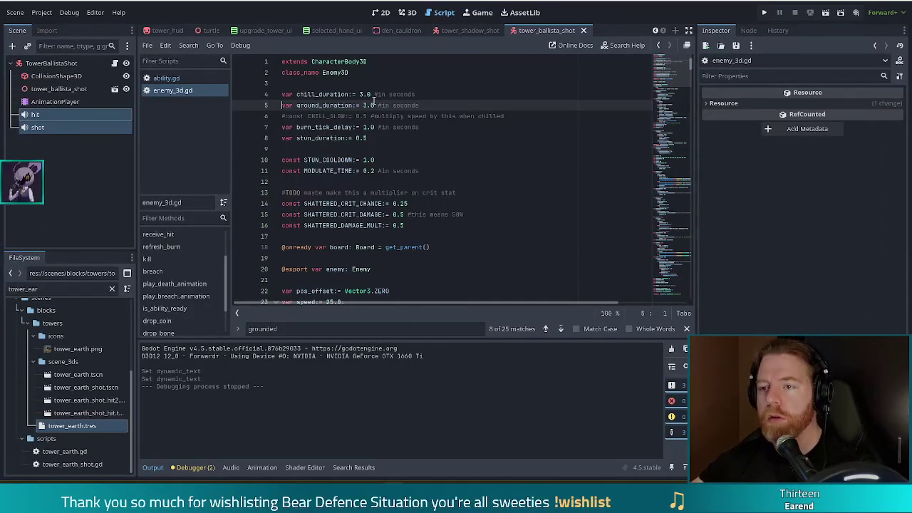
Change ground_duration on line 5 from 3.0 to 1.0
{"action": "key", "text": "Right"}
{"action": "key", "text": "BackSpace"}
{"action": "type", "text": "1"}
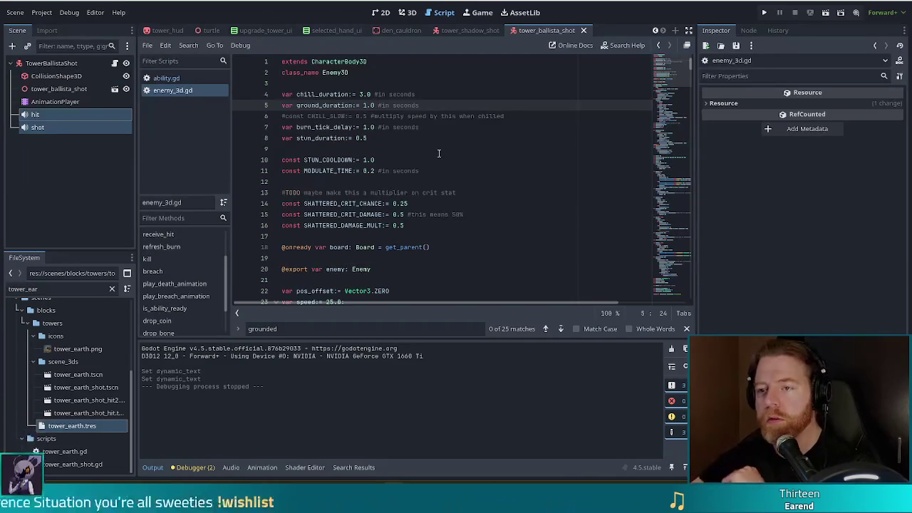
Step through the remaining 'grounded' matches to the reset on line 113, then return to the script top
{"action": "left_click", "coordinate": [562, 329]}
{"action": "left_click", "coordinate": [562, 330]}
{"action": "left_click", "coordinate": [562, 329]}
{"action": "left_click", "coordinate": [562, 329]}
{"action": "left_click", "coordinate": [562, 330]}
{"action": "left_click", "coordinate": [562, 329]}
{"action": "left_click", "coordinate": [562, 329]}
{"action": "left_click", "coordinate": [562, 329]}
{"action": "left_click", "coordinate": [562, 329]}
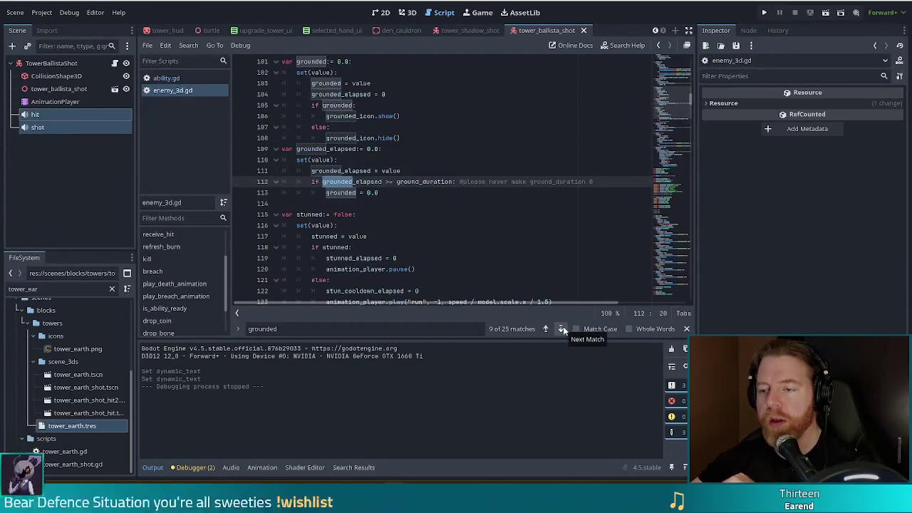
{"action": "left_click", "coordinate": [562, 329]}
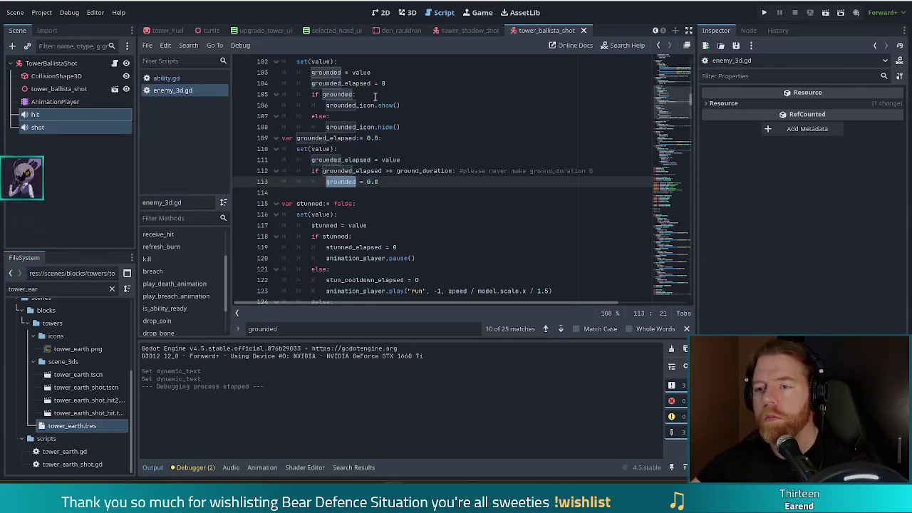
{"action": "scroll", "coordinate": [410, 168], "scroll_direction": "up", "scroll_amount": 3}
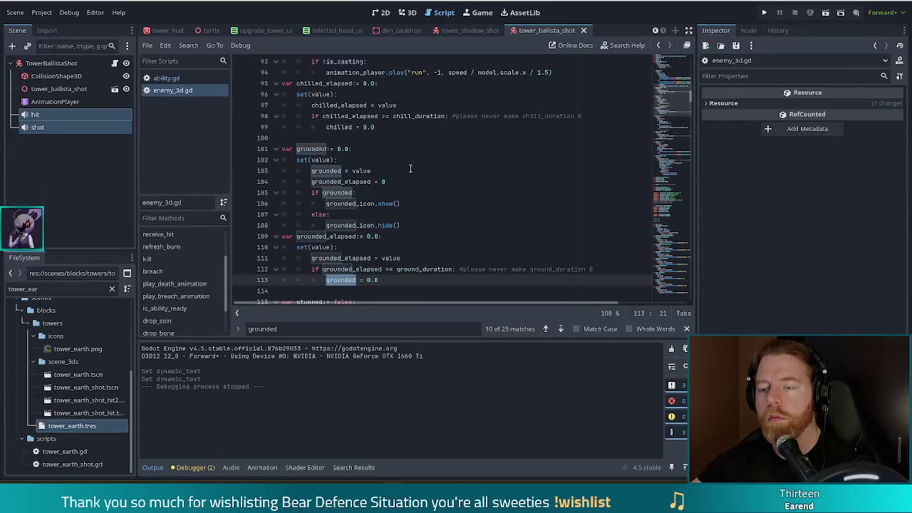
{"action": "left_click_drag", "start_coordinate": [673, 101], "coordinate": [679, 57]}
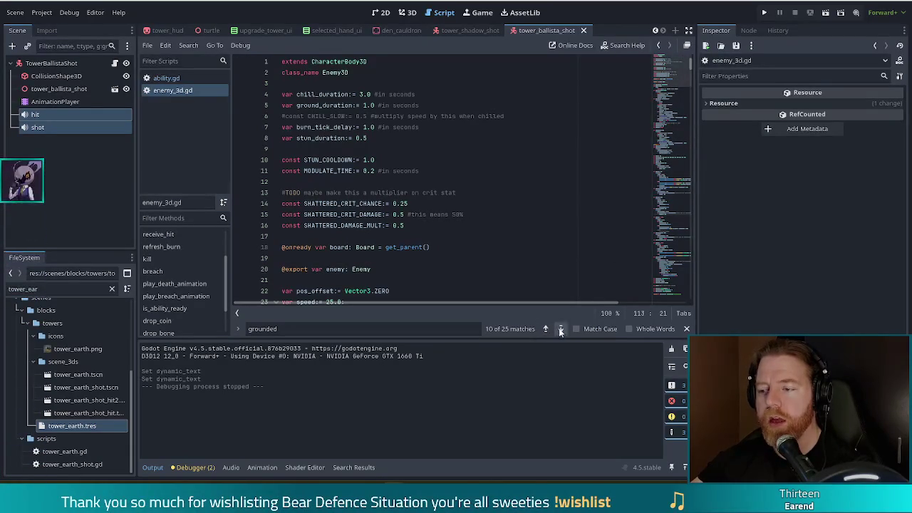
Step through the 'grounded' matches, past the icon declaration and physics check, to where shots apply grounded
{"action": "left_click", "coordinate": [561, 330]}
{"action": "left_click", "coordinate": [561, 329]}
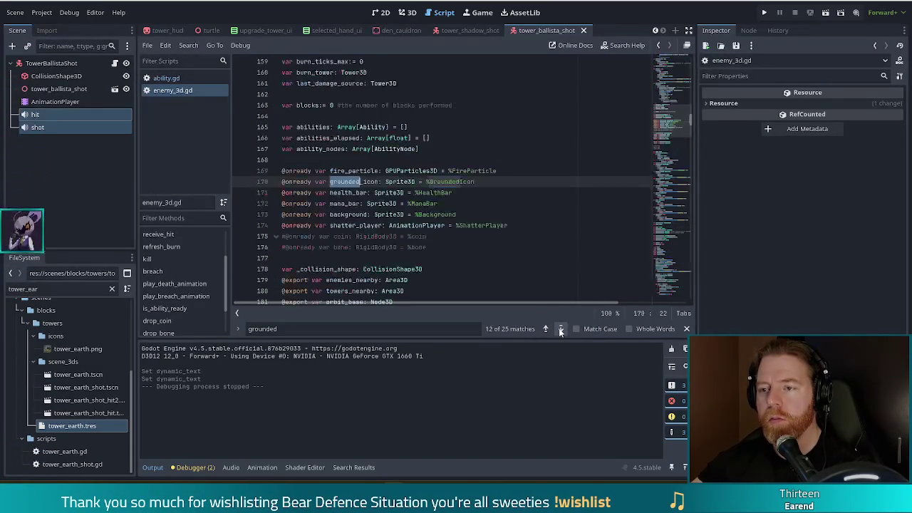
{"action": "left_click", "coordinate": [561, 330]}
{"action": "left_click", "coordinate": [561, 330]}
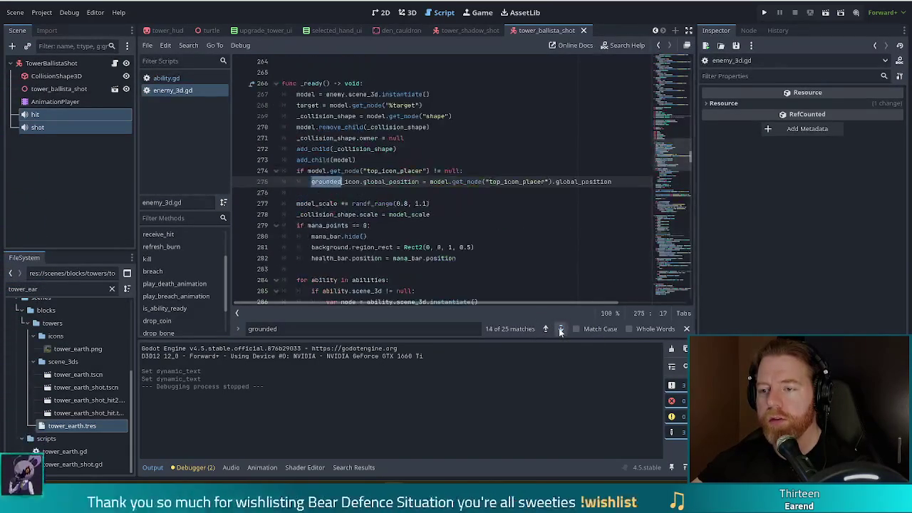
{"action": "left_click", "coordinate": [560, 330]}
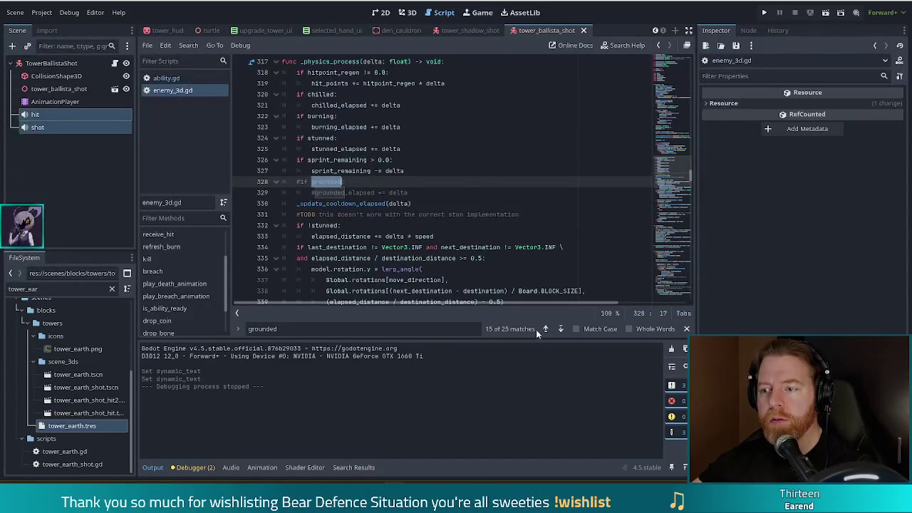
{"action": "left_click", "coordinate": [561, 328]}
{"action": "left_click", "coordinate": [560, 328]}
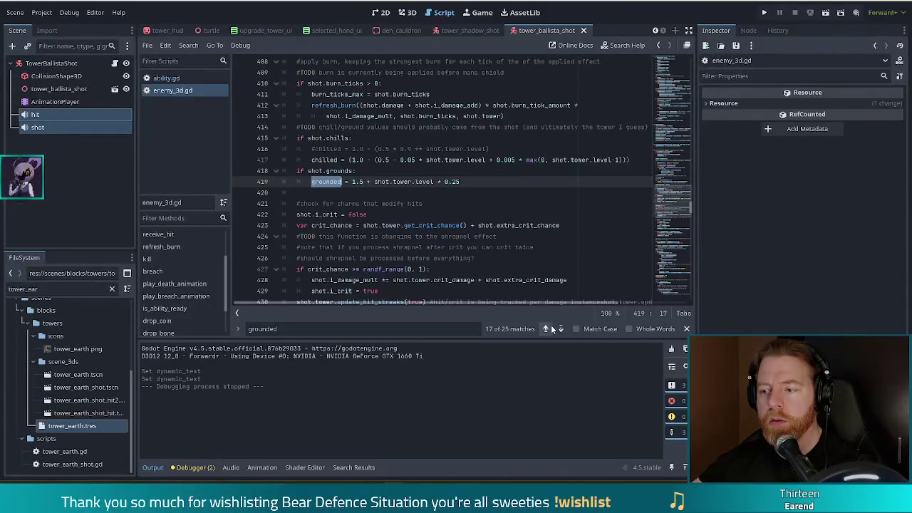
Go back to the commented-out '#if grounded:' check on line 328
{"action": "scroll", "coordinate": [437, 224], "scroll_direction": "up", "scroll_amount": 10}
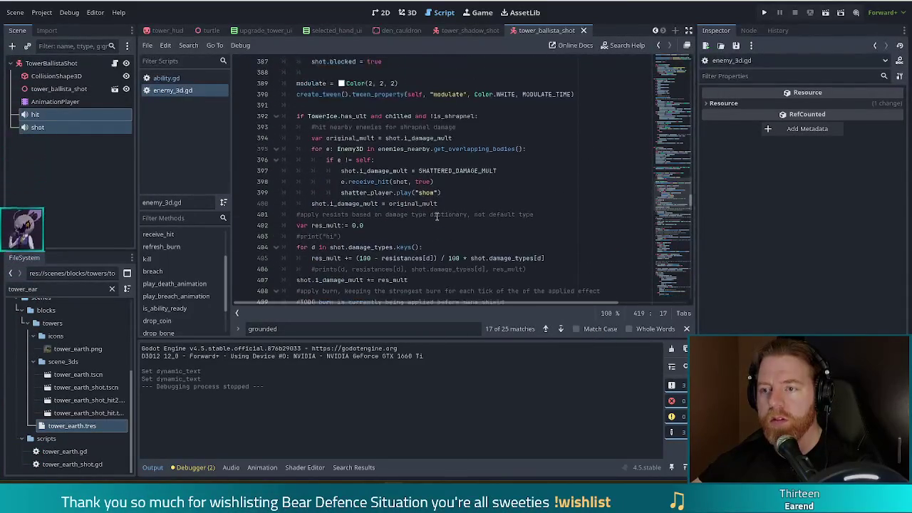
{"action": "left_click", "coordinate": [543, 329]}
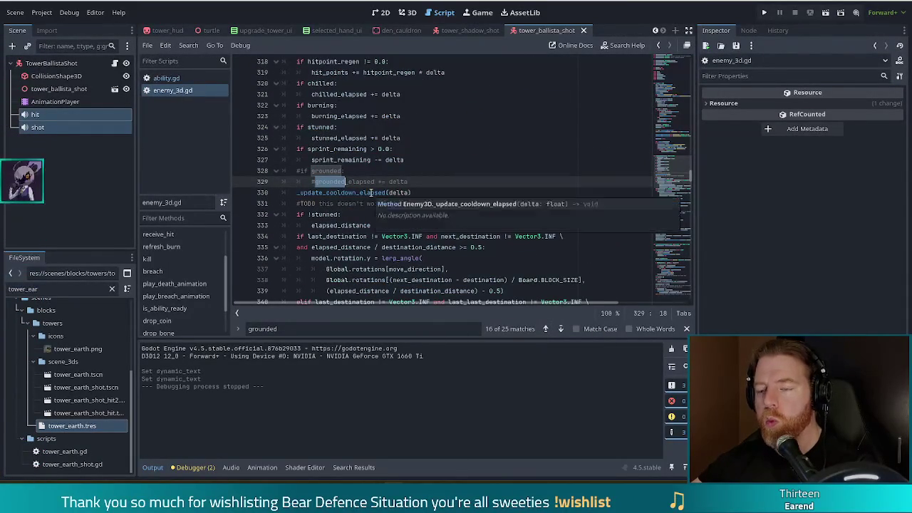
{"action": "scroll", "coordinate": [370, 196], "scroll_direction": "up", "scroll_amount": 1}
{"action": "scroll", "coordinate": [382, 205], "scroll_direction": "down", "scroll_amount": 2}
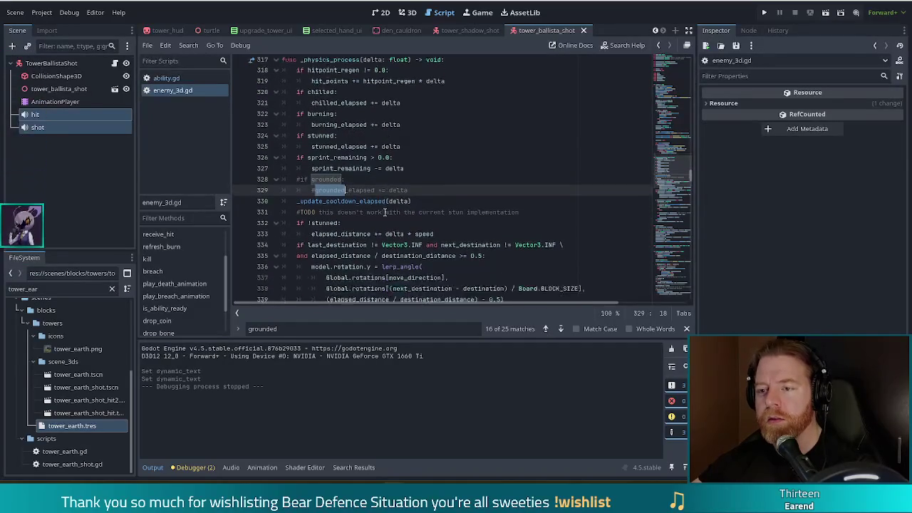
{"action": "left_click_drag", "start_coordinate": [409, 149], "coordinate": [416, 129]}
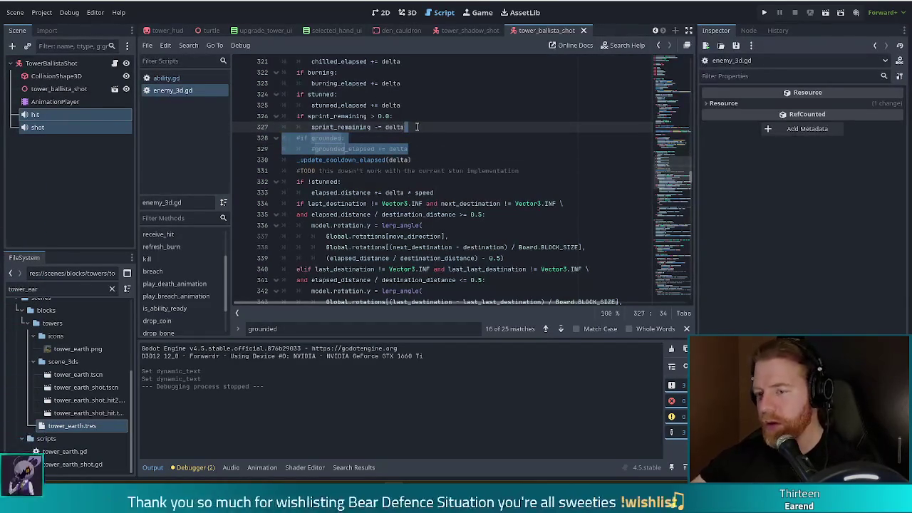
Uncomment grounded lines 328–329, add a '#TODO this was commeneted out and I don't know why' note above, and save
{"action": "left_click_drag", "start_coordinate": [324, 138], "coordinate": [338, 150]}
{"action": "key", "text": "ctrl+k"}
{"action": "left_click", "coordinate": [417, 127]}
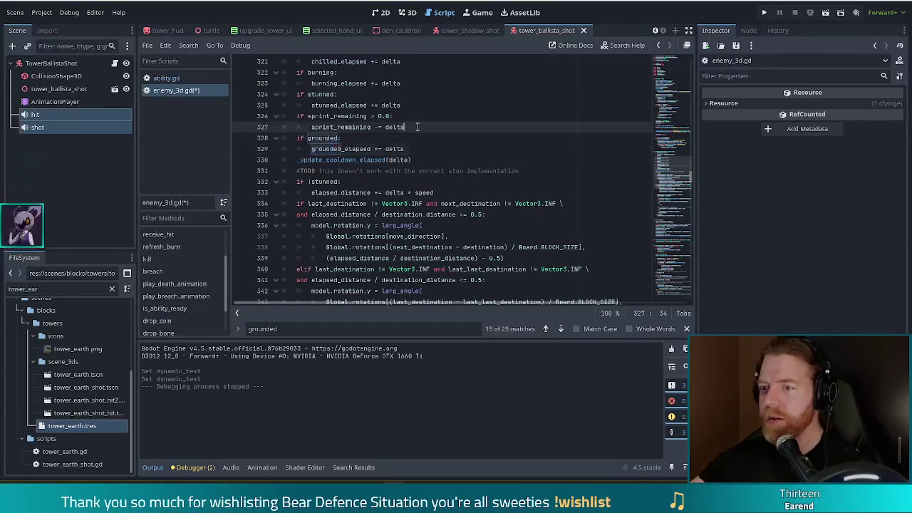
{"action": "key", "text": "Return"}
{"action": "key", "text": "BackSpace"}
{"action": "type", "text": "#TODO this was "}
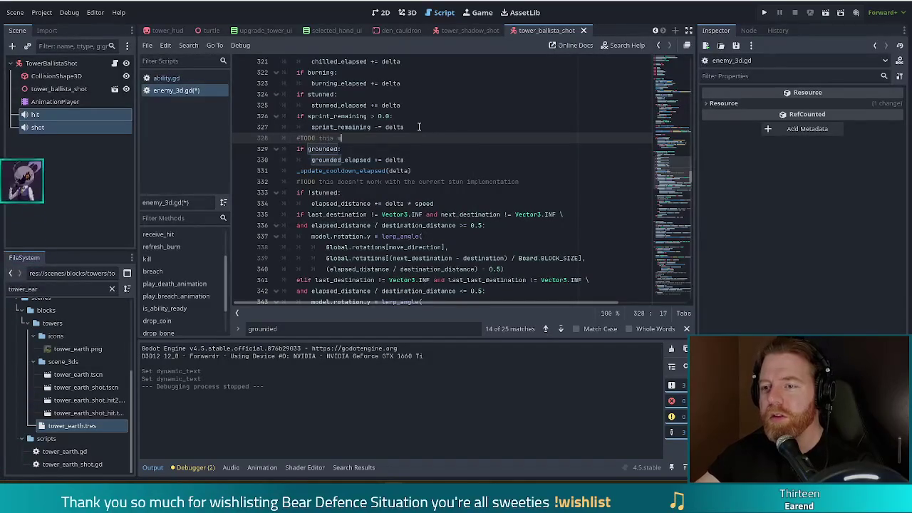
{"action": "type", "text": "commeneted out and I don't know why"}
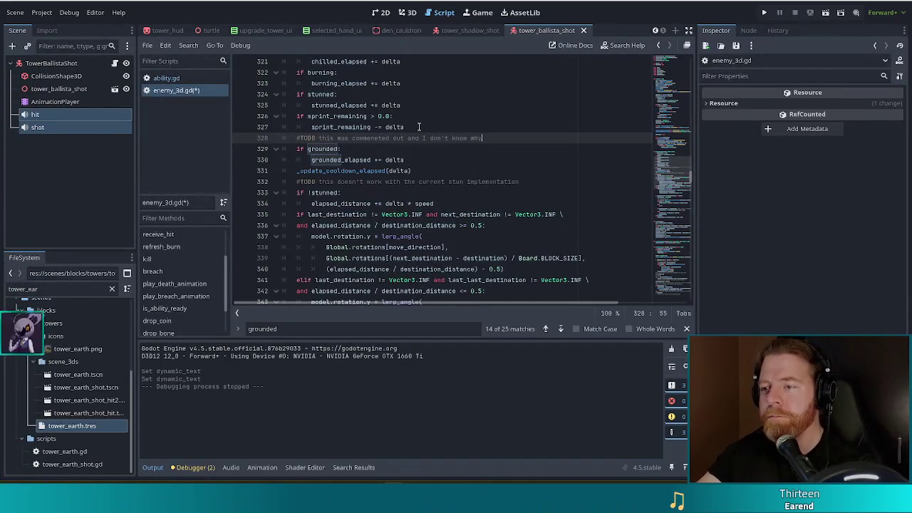
{"action": "key", "text": "ctrl+s"}
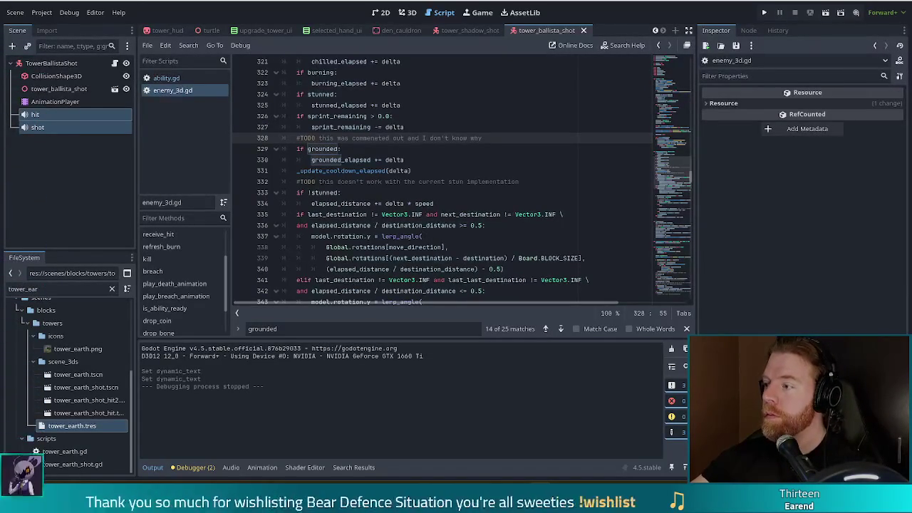
Jump to the _update_cooldown_elapsed function definition from its call
{"action": "mouse_move", "coordinate": [336, 230]}
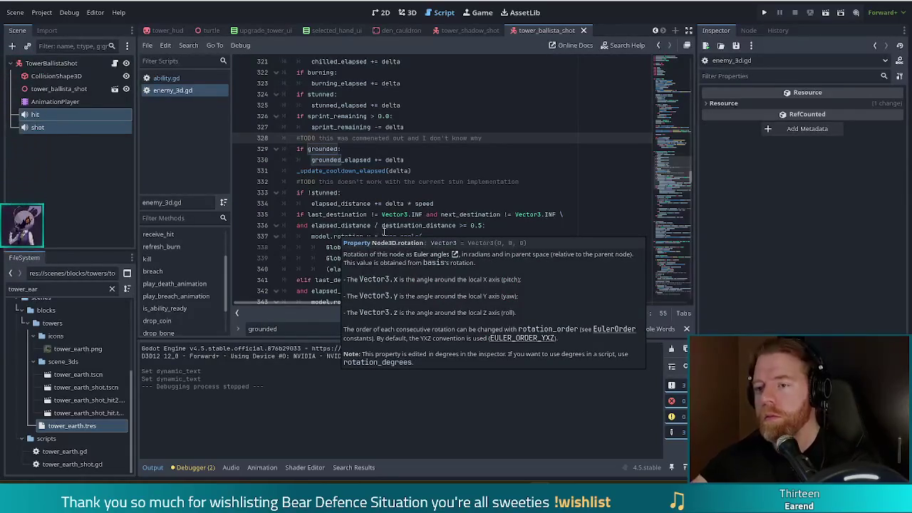
{"action": "left_click", "coordinate": [412, 150]}
{"action": "left_click", "coordinate": [428, 167]}
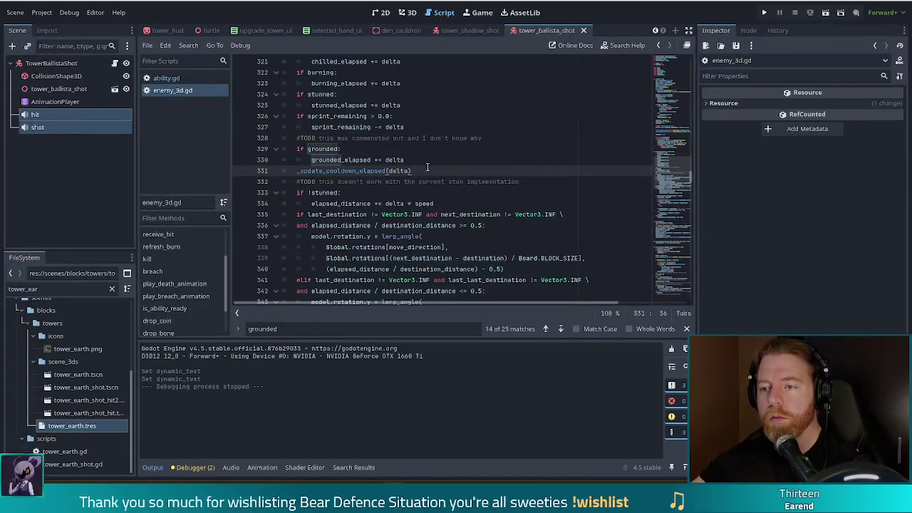
{"action": "left_click", "coordinate": [376, 170]}
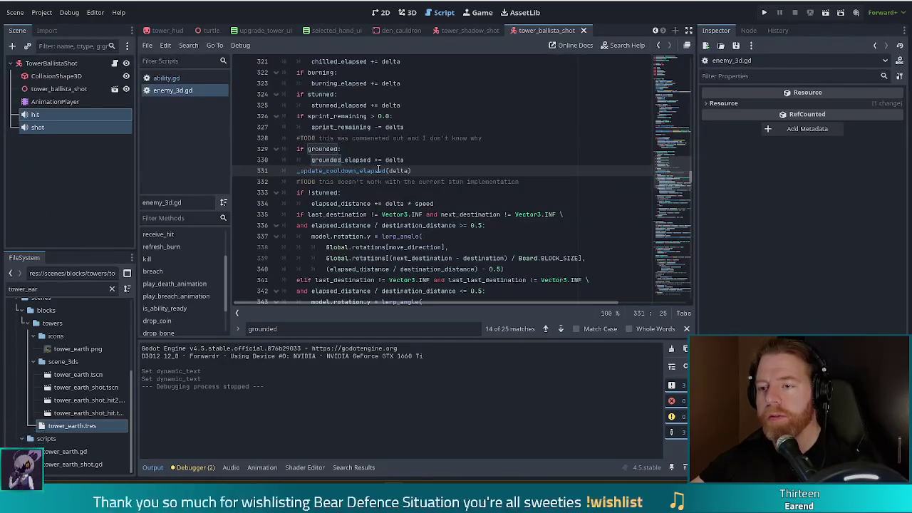
{"action": "scroll", "coordinate": [377, 170], "scroll_direction": "up", "scroll_amount": 2}
{"action": "scroll", "coordinate": [371, 269], "scroll_direction": "up", "scroll_amount": 2}
{"action": "scroll", "coordinate": [374, 171], "scroll_direction": "down", "scroll_amount": 3}
{"action": "left_click", "coordinate": [359, 177], "text": "ctrl"}
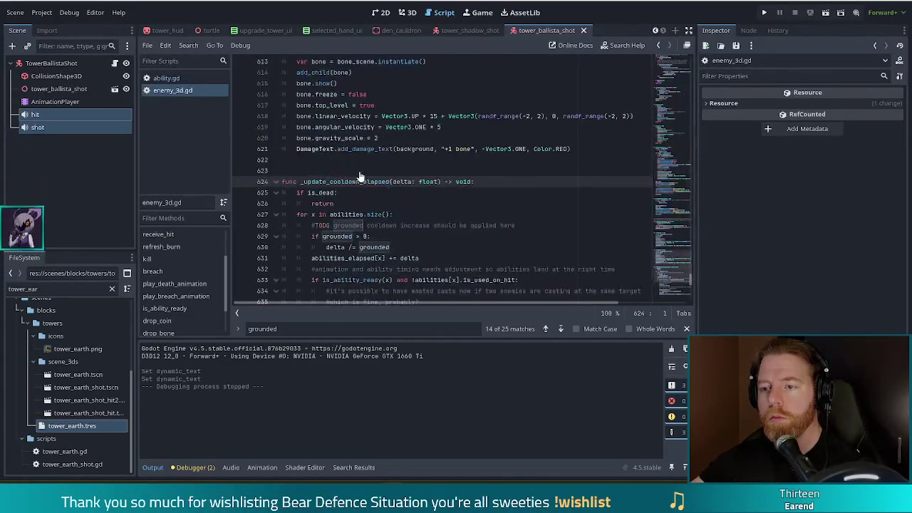
Delete the TODO note and comment out the grounded check and delta division on lines 628–629
{"action": "scroll", "coordinate": [340, 215], "scroll_direction": "down", "scroll_amount": 2}
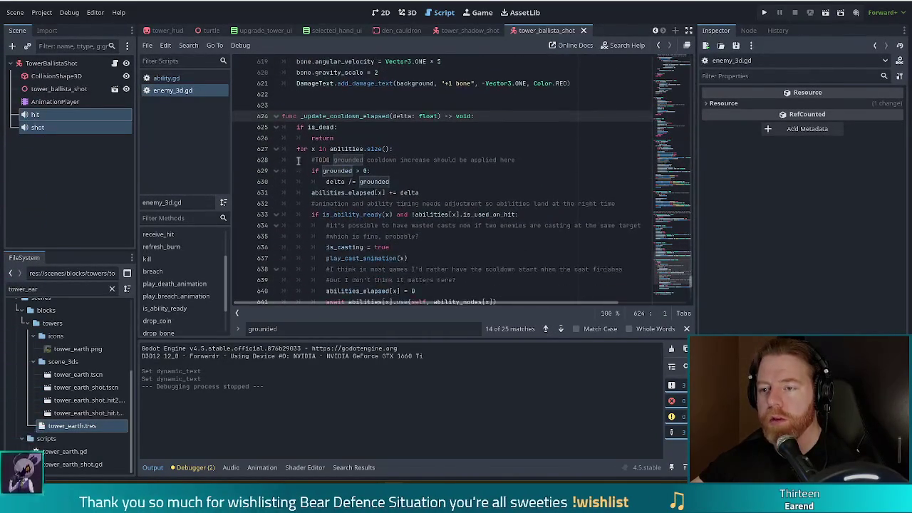
{"action": "left_click", "coordinate": [400, 172]}
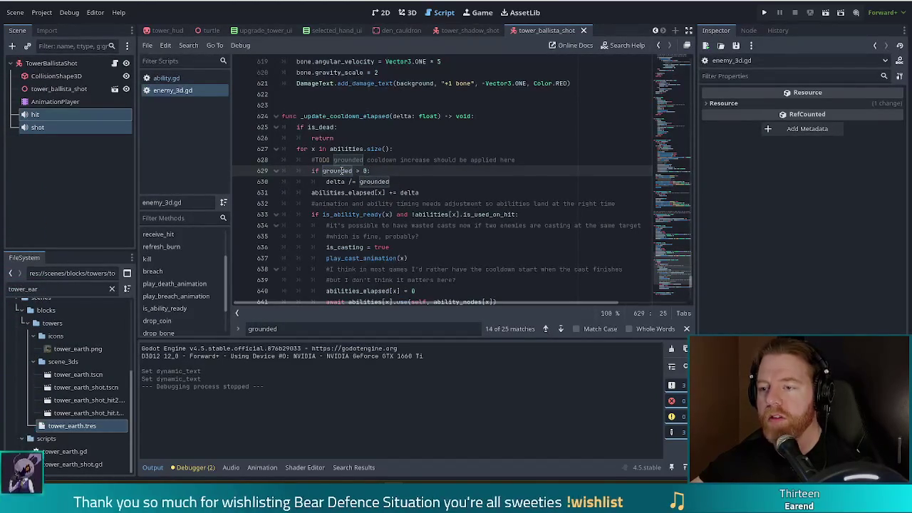
{"action": "left_click", "coordinate": [540, 161]}
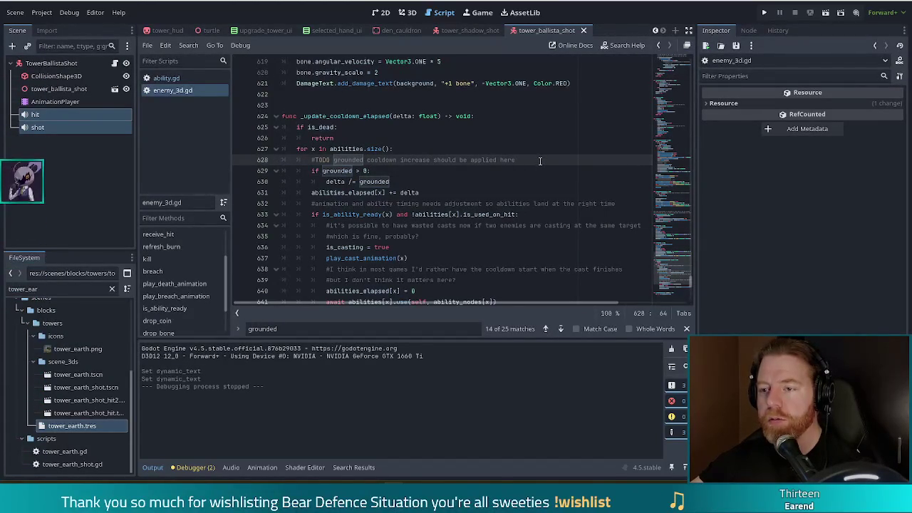
{"action": "key", "text": "shift+Up"}
{"action": "key", "text": "BackSpace"}
{"action": "left_click_drag", "start_coordinate": [337, 162], "coordinate": [341, 171]}
{"action": "key", "text": "ctrl+k"}
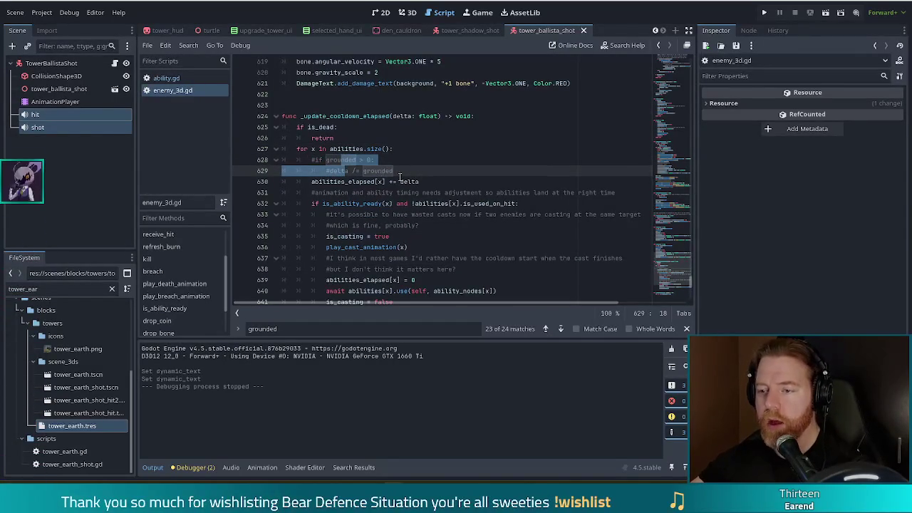
Jump to the is_ability_ready function definition from its call
{"action": "scroll", "coordinate": [386, 182], "scroll_direction": "down", "scroll_amount": 2}
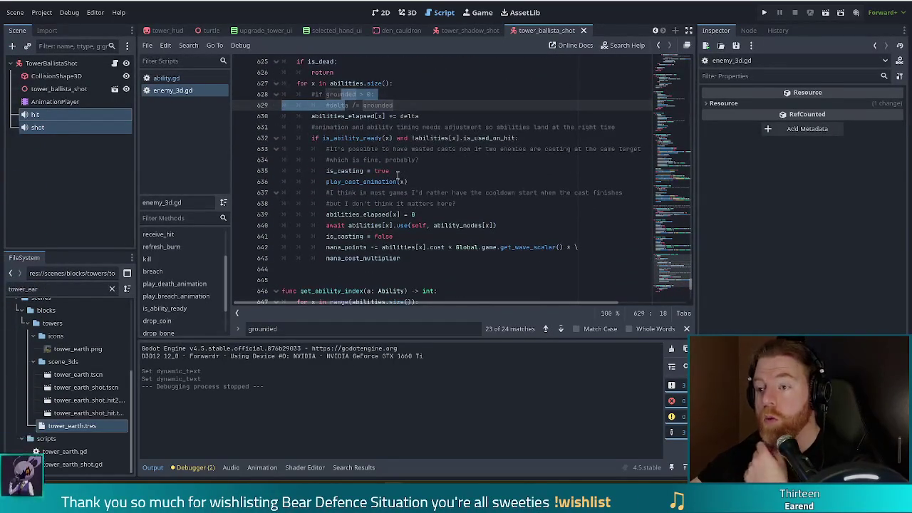
{"action": "scroll", "coordinate": [397, 174], "scroll_direction": "up", "scroll_amount": 3}
{"action": "left_click", "coordinate": [365, 225]}
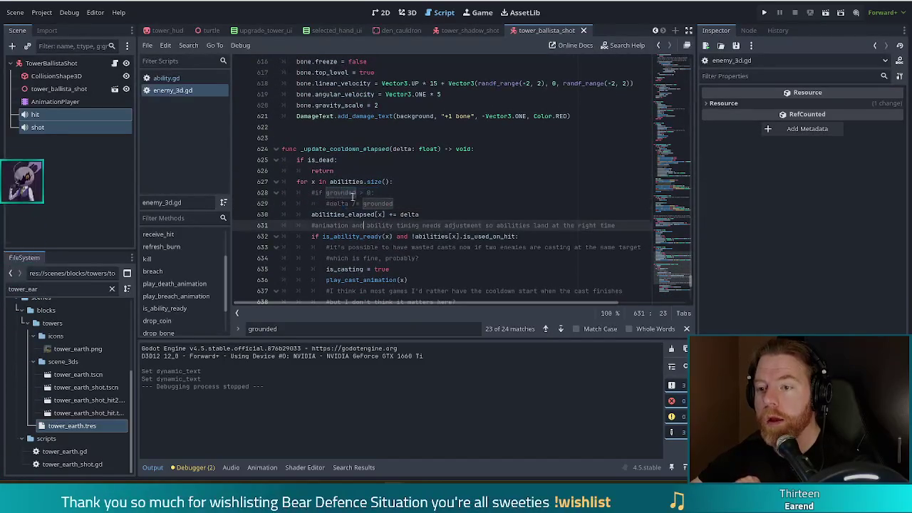
{"action": "left_click", "coordinate": [386, 236]}
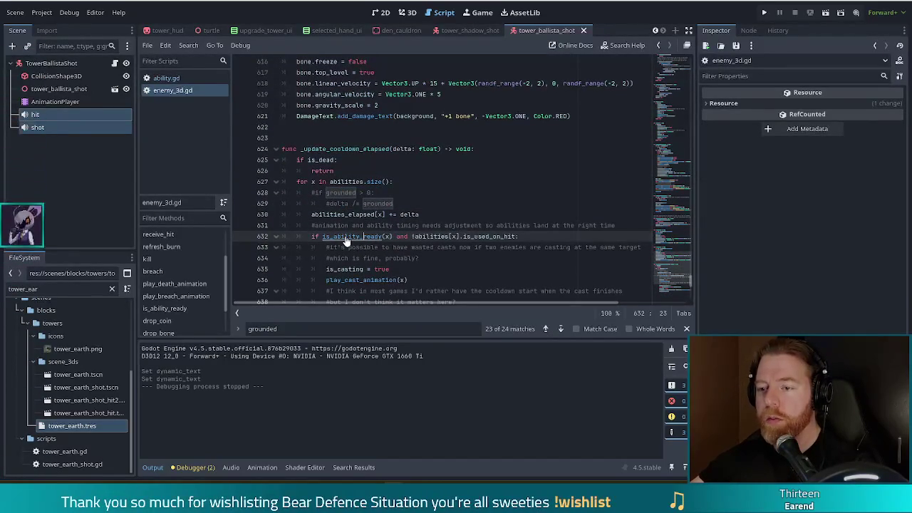
{"action": "left_click", "coordinate": [345, 237], "text": "ctrl"}
{"action": "left_click", "coordinate": [393, 214]}
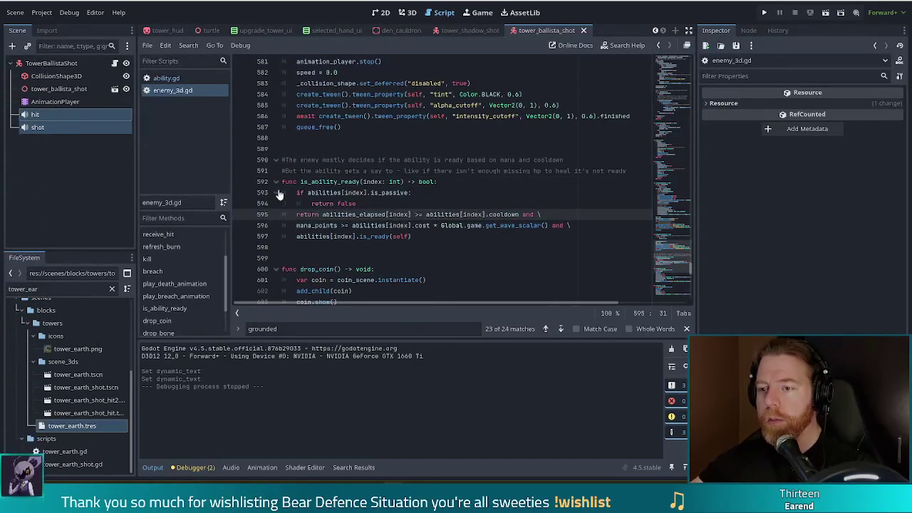
Change line 593's condition to 'is_passive or grounded:' so grounded enemies' abilities aren't ready
{"action": "left_click", "coordinate": [412, 193]}
{"action": "key", "text": "BackSpace"}
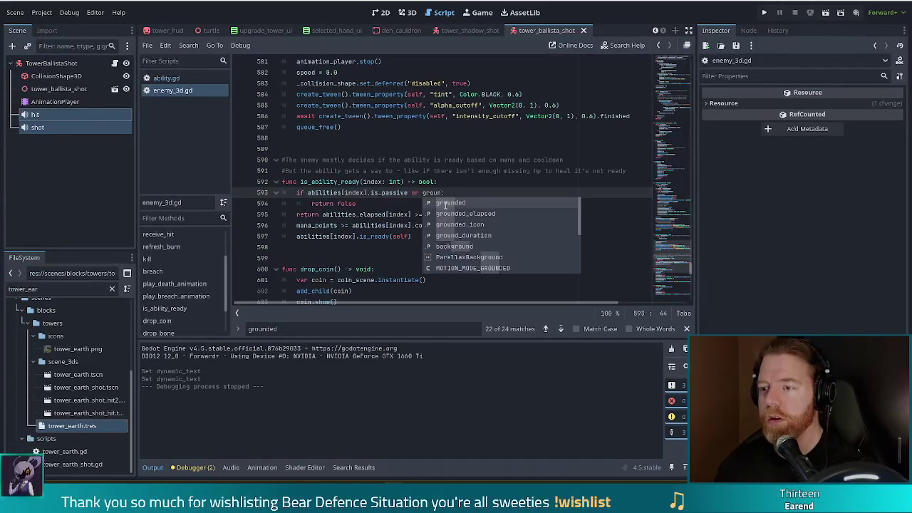
{"action": "key", "text": "Return"}
{"action": "type", "text": ":"}
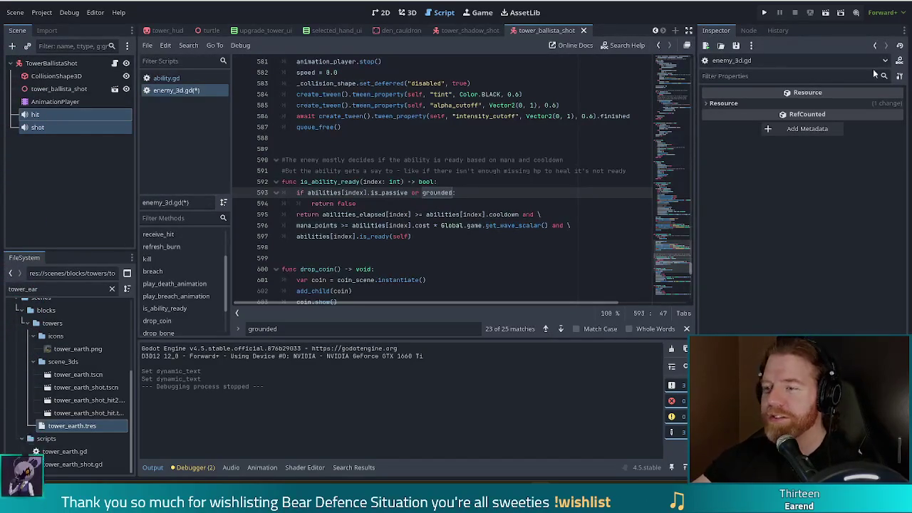
{"action": "left_click", "coordinate": [467, 196]}
{"action": "left_click", "coordinate": [476, 196]}
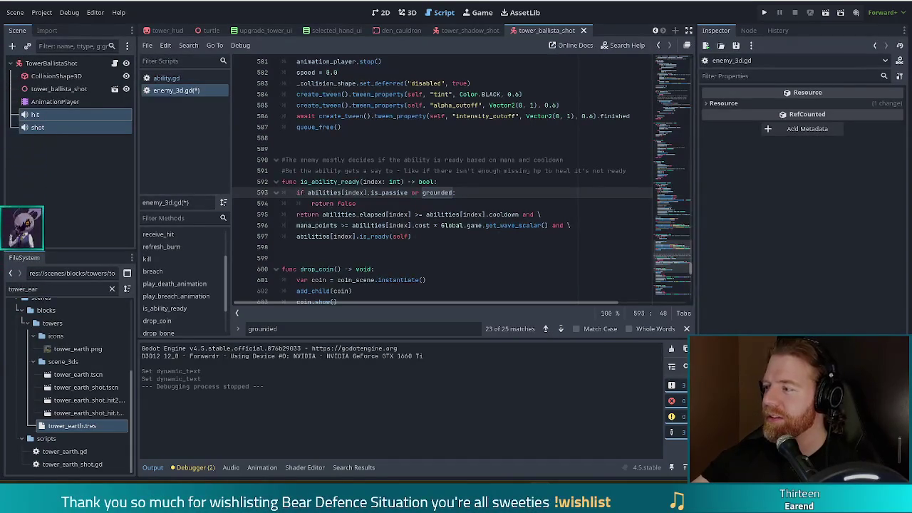
{"action": "left_click", "coordinate": [471, 214]}
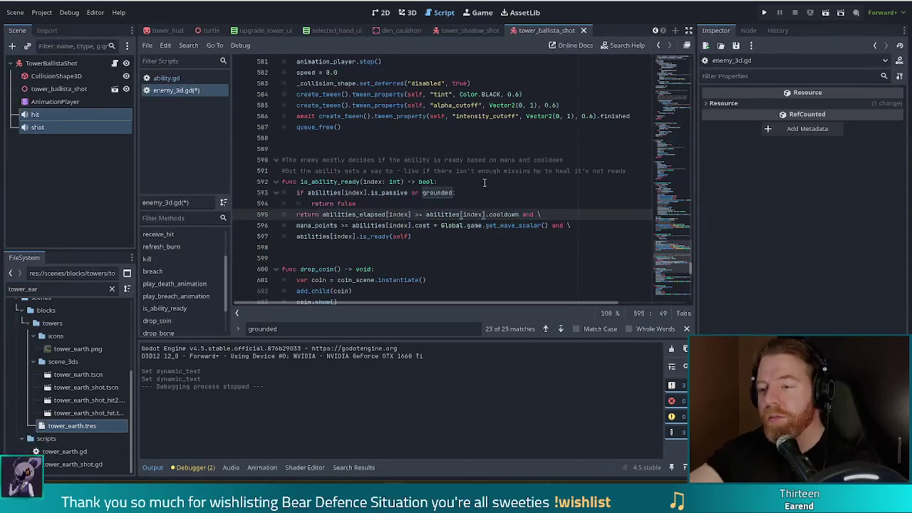
{"action": "left_click", "coordinate": [428, 193]}
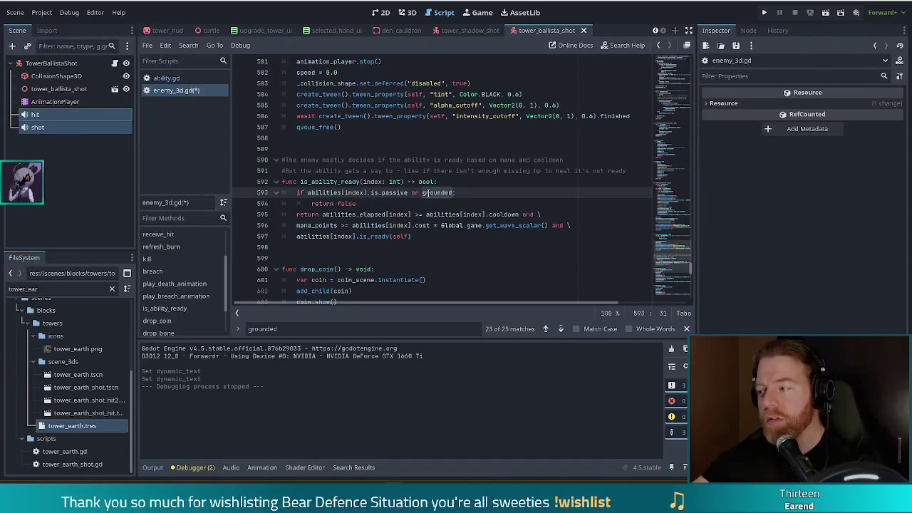
{"action": "left_click", "coordinate": [454, 192]}
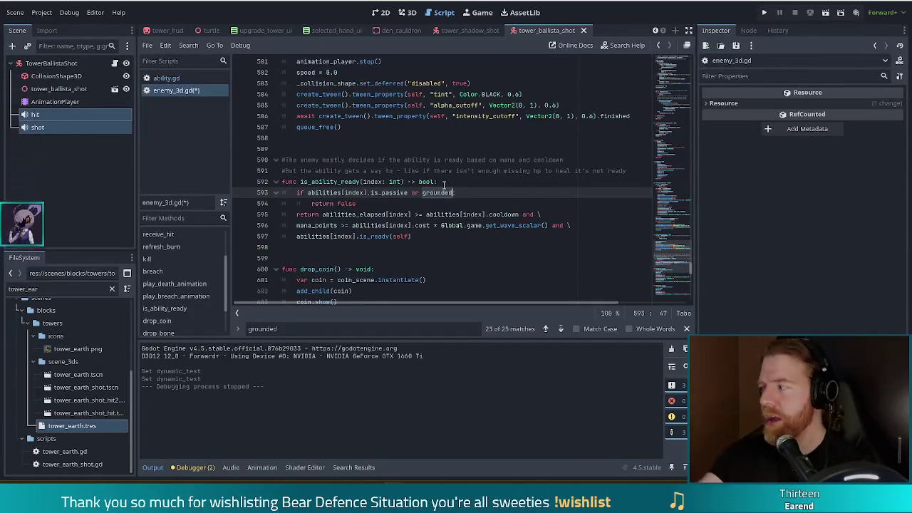
{"action": "left_click", "coordinate": [479, 171]}
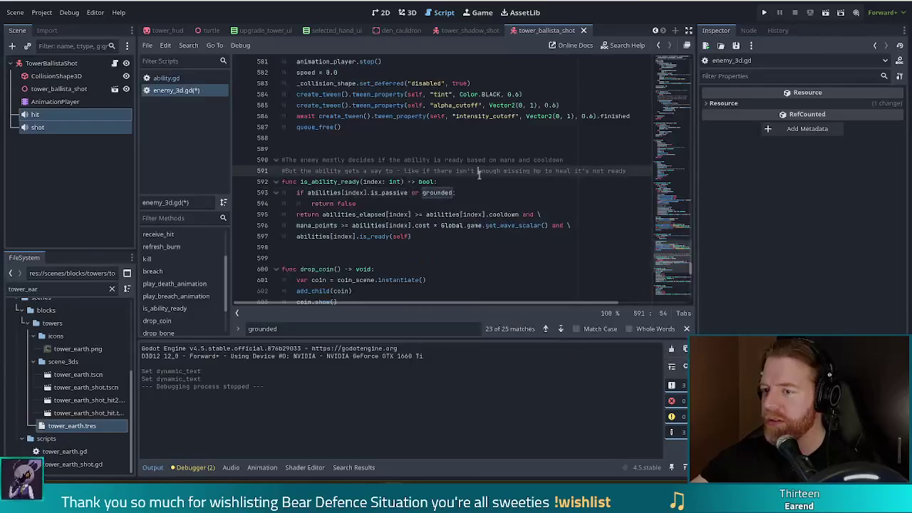
Search all project files for 'duration =' and then 'duration +='
{"action": "key", "text": "ctrl+shift+f"}
{"action": "type", "text": "duration ="}
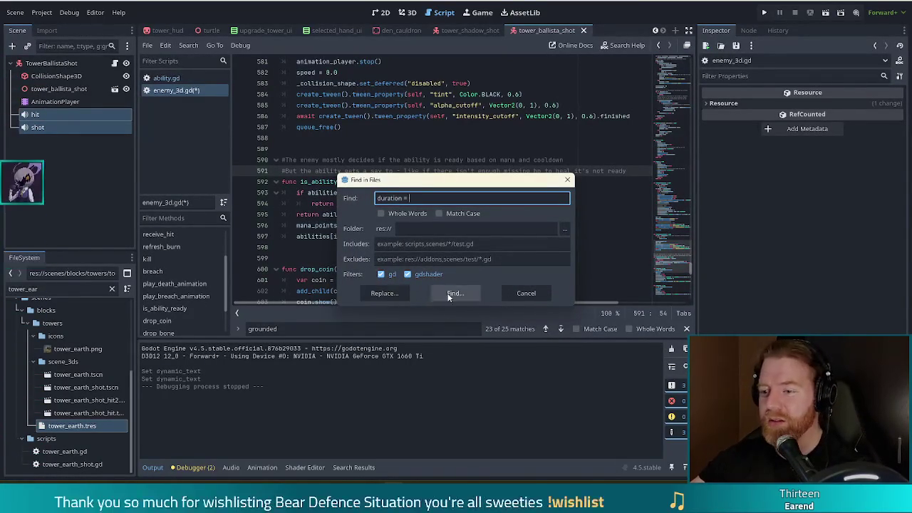
{"action": "left_click", "coordinate": [444, 293]}
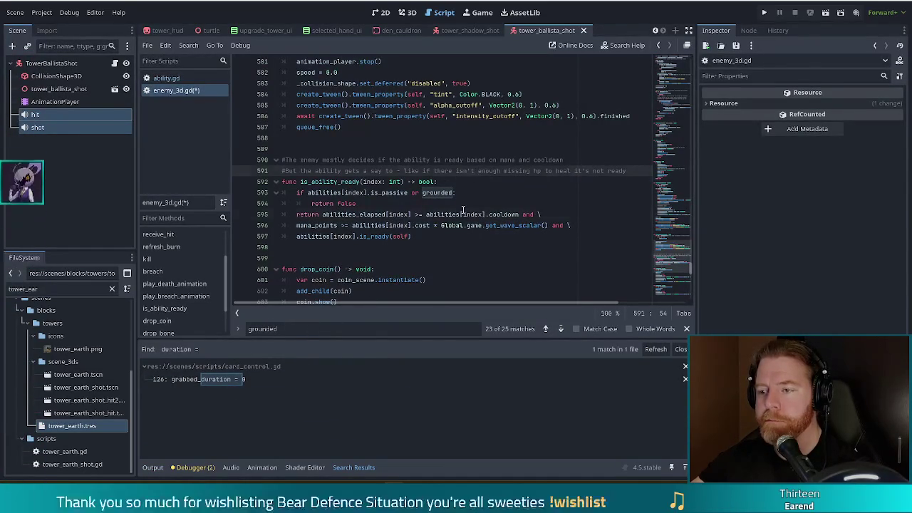
{"action": "left_click", "coordinate": [462, 212]}
{"action": "key", "text": "ctrl+shift+f"}
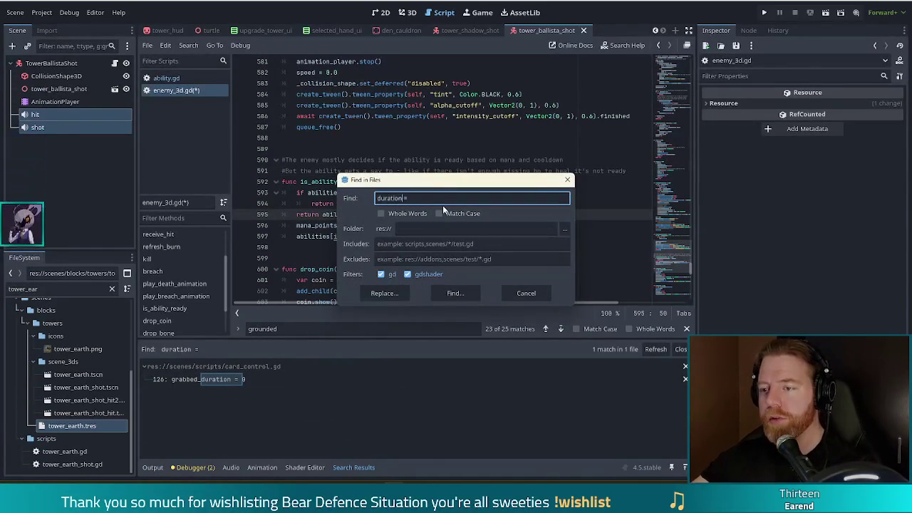
{"action": "type", "text": "+"}
{"action": "key", "text": "Return"}
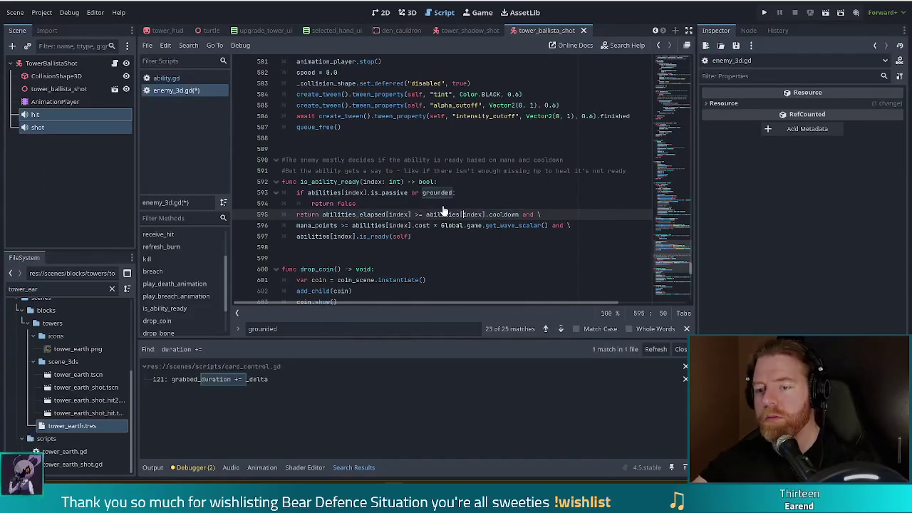
Search all project files for 'grounded_duration'
{"action": "left_click", "coordinate": [437, 193]}
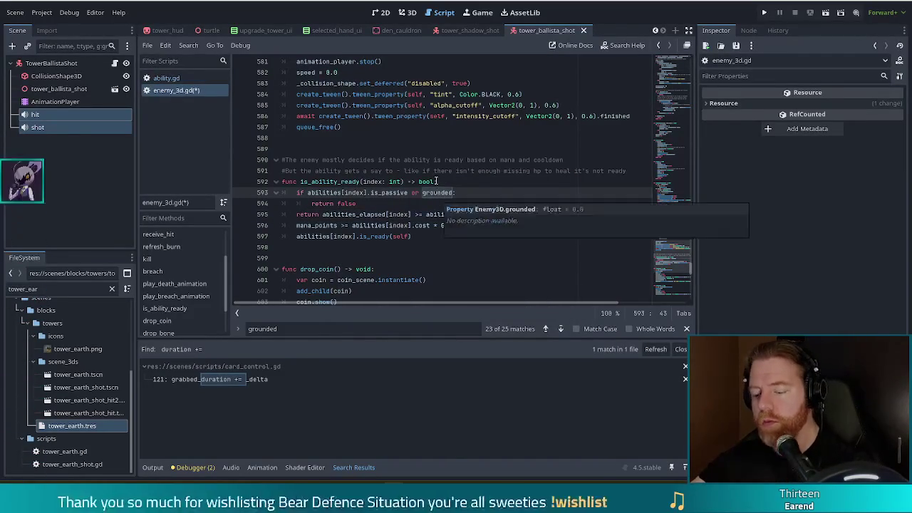
{"action": "key", "text": "ctrl+shift+f"}
{"action": "type", "text": "_duration"}
{"action": "key", "text": "Return"}
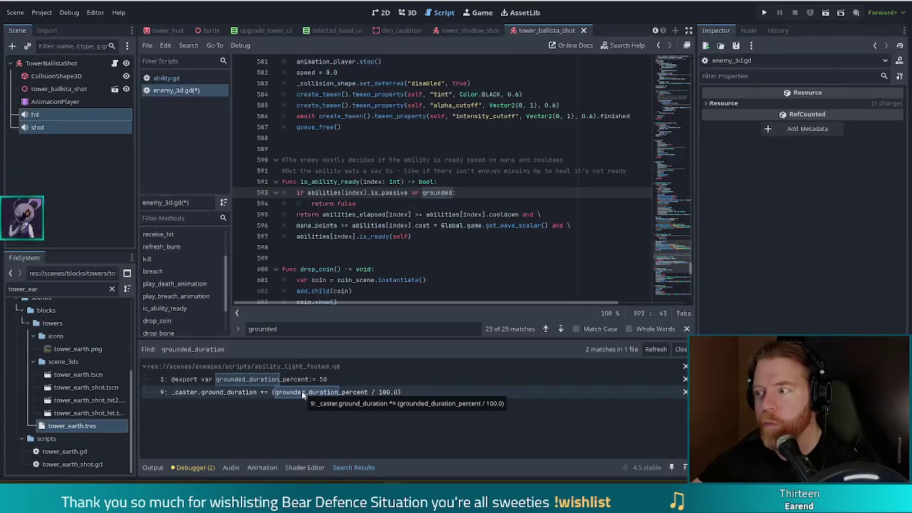
Open ability_light_footed.gd at line 9, where ground_duration is scaled by grounded_duration_percent
{"action": "left_click", "coordinate": [424, 390]}
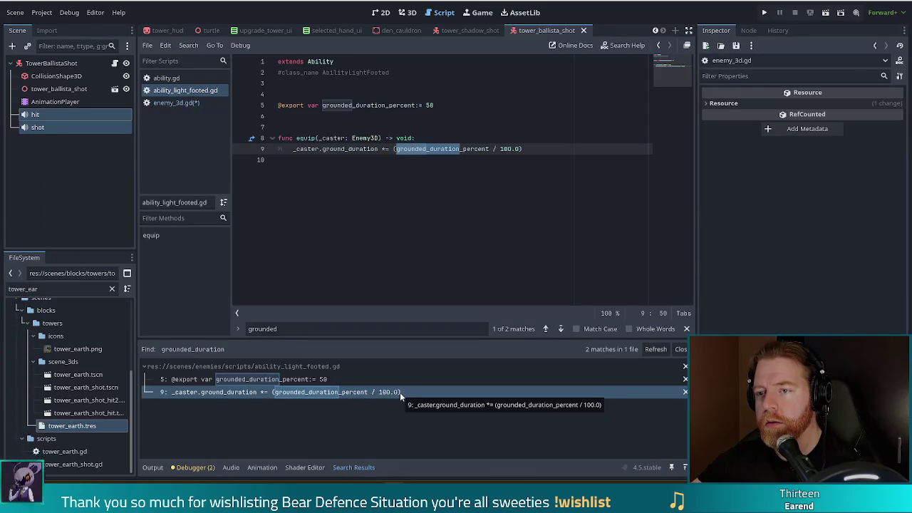
{"action": "left_click", "coordinate": [371, 149]}
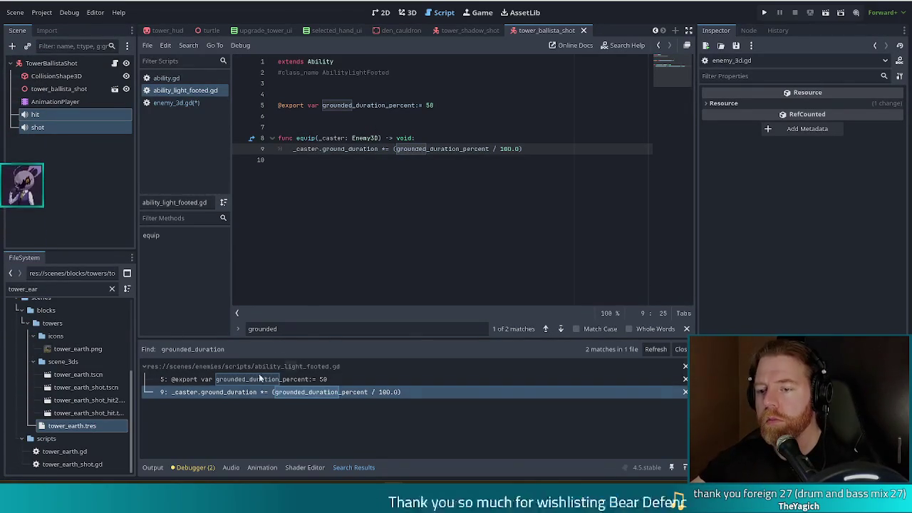
{"action": "left_click", "coordinate": [306, 329]}
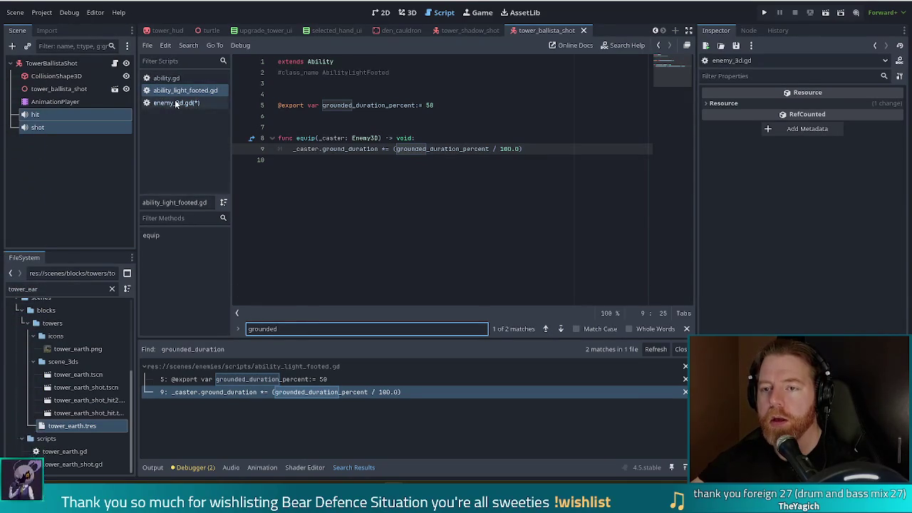
{"action": "left_click", "coordinate": [177, 103]}
Find 'grounded =' in enemy_3d.gd and bring up the grounded declaration and setter near line 101
{"action": "left_click", "coordinate": [307, 328]}
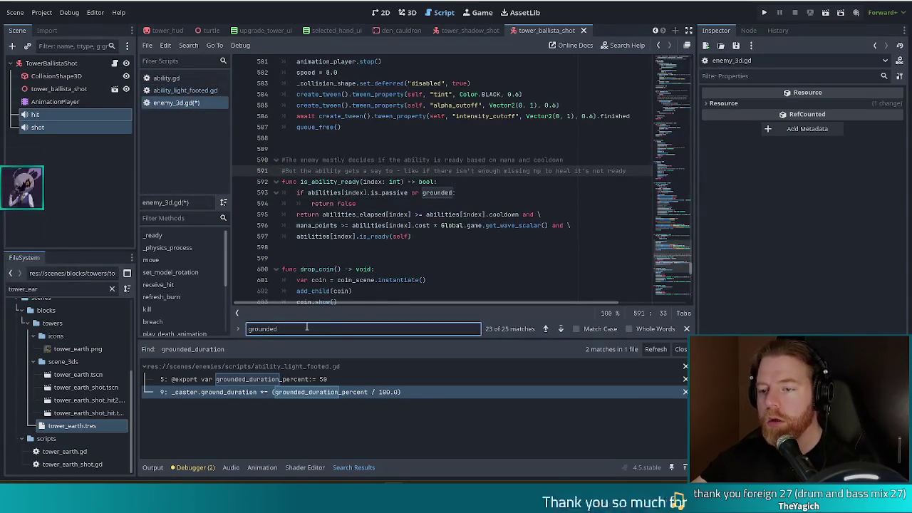
{"action": "type", "text": " ="}
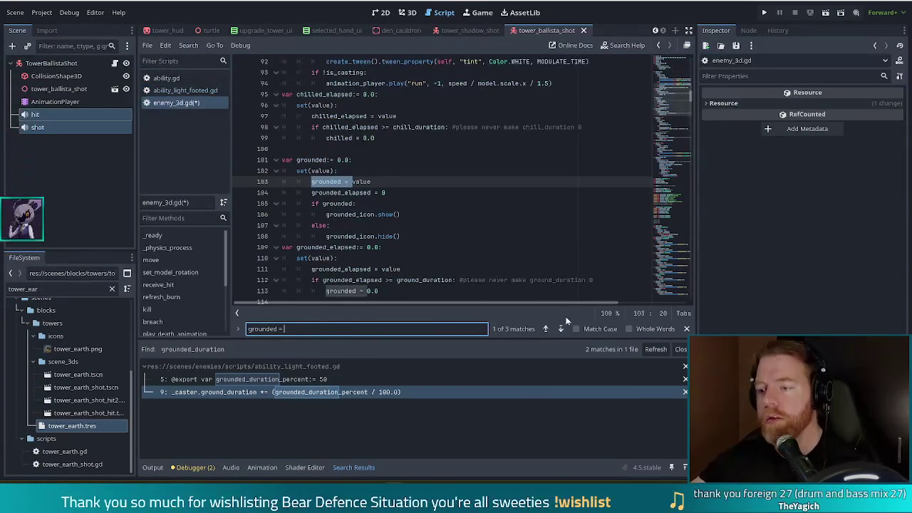
{"action": "left_click", "coordinate": [561, 328]}
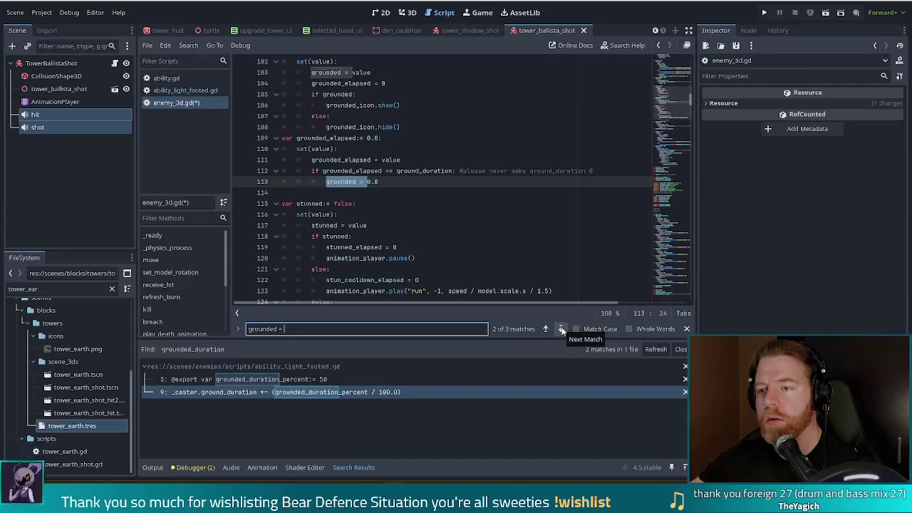
{"action": "left_click", "coordinate": [389, 182]}
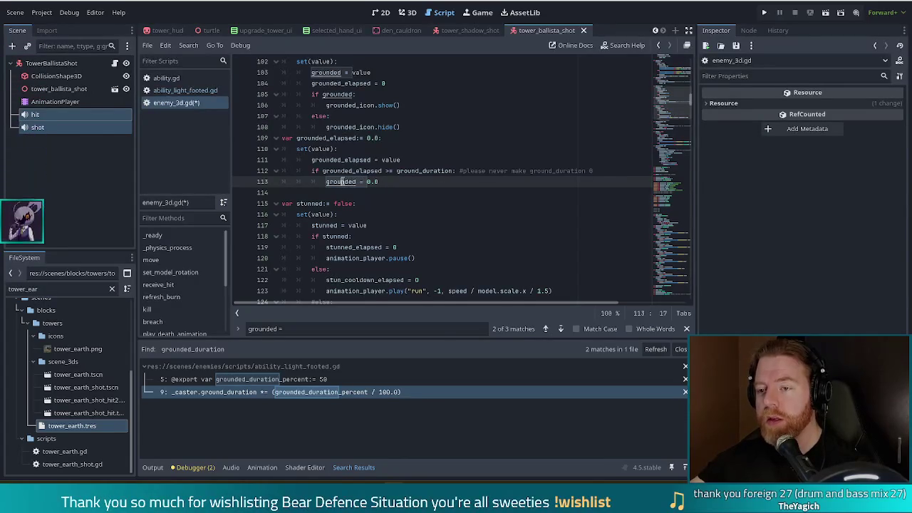
{"action": "scroll", "coordinate": [342, 181], "scroll_direction": "up", "scroll_amount": 4}
{"action": "left_click", "coordinate": [268, 184]}
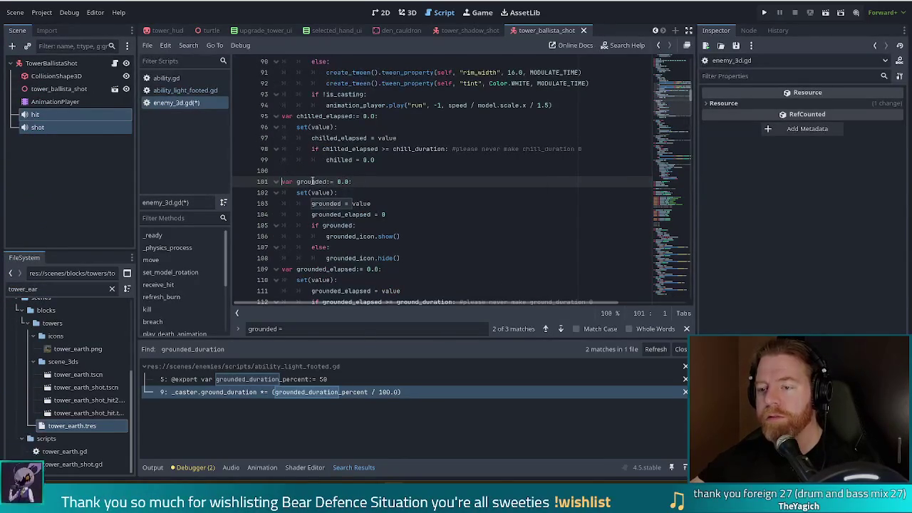
{"action": "scroll", "coordinate": [413, 222], "scroll_direction": "down", "scroll_amount": 2}
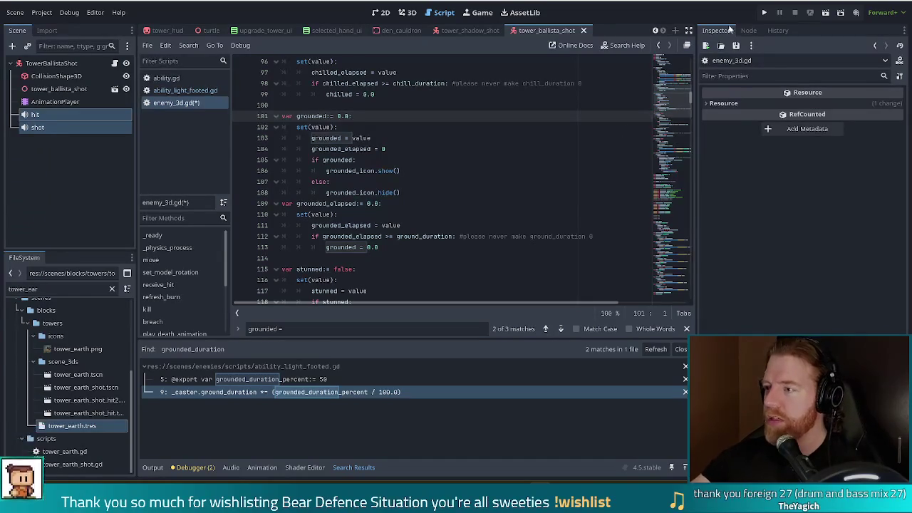
Launch Bear Defence Situation again in a debug run
{"action": "left_click", "coordinate": [765, 12]}
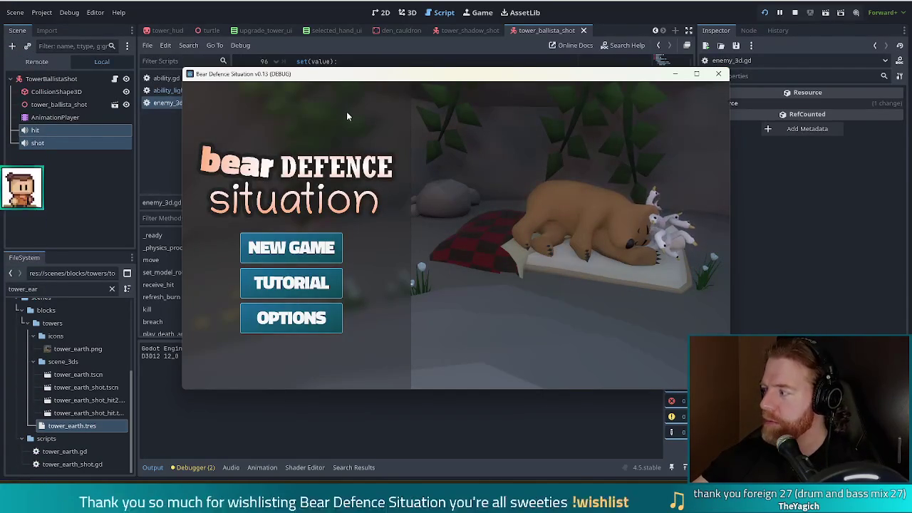
Move the game window up and left, then start a NEW GAME
{"action": "left_click_drag", "start_coordinate": [560, 84], "coordinate": [517, 51]}
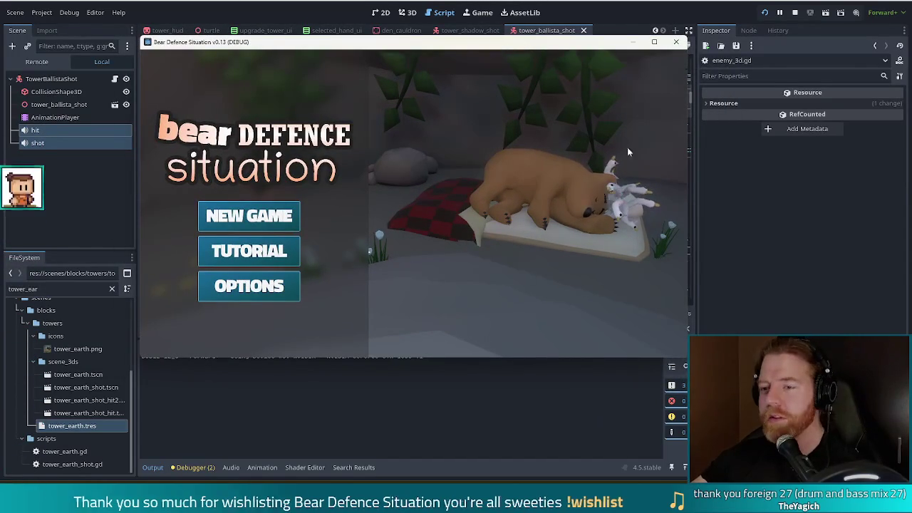
{"action": "left_click", "coordinate": [249, 217]}
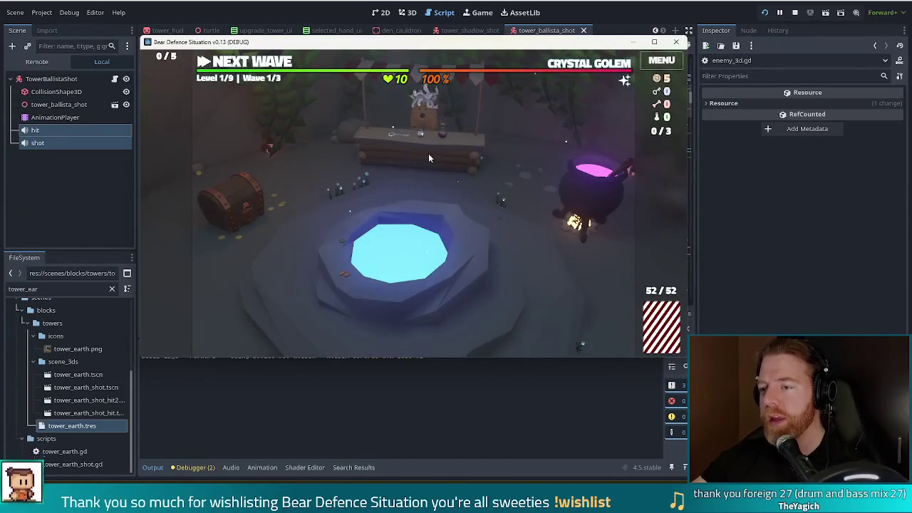
Open the bear's shop stall in the hub
{"action": "left_click", "coordinate": [428, 153]}
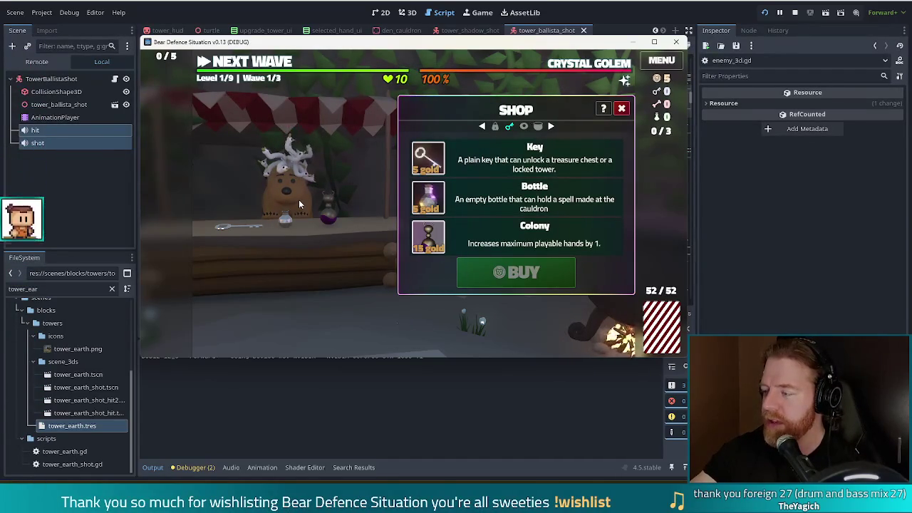
Buy the shop's Key for 5 gold, leaving it sold out, and leave the shop
{"action": "left_click", "coordinate": [298, 200]}
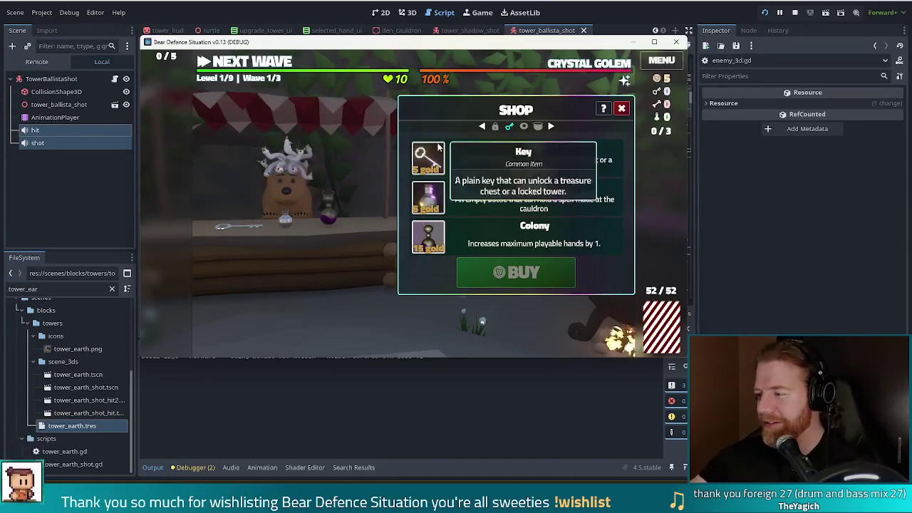
{"action": "left_click", "coordinate": [624, 109]}
{"action": "left_click", "coordinate": [417, 163]}
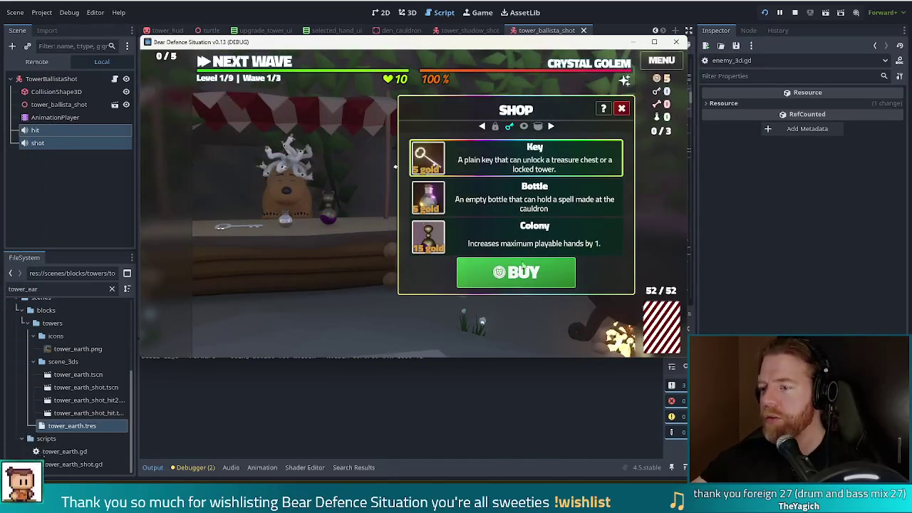
{"action": "left_click", "coordinate": [503, 269]}
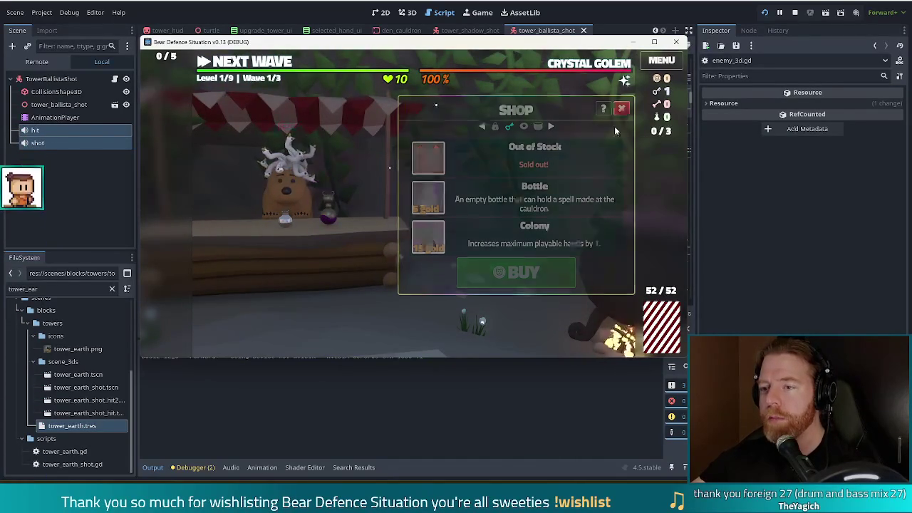
{"action": "left_click", "coordinate": [622, 109]}
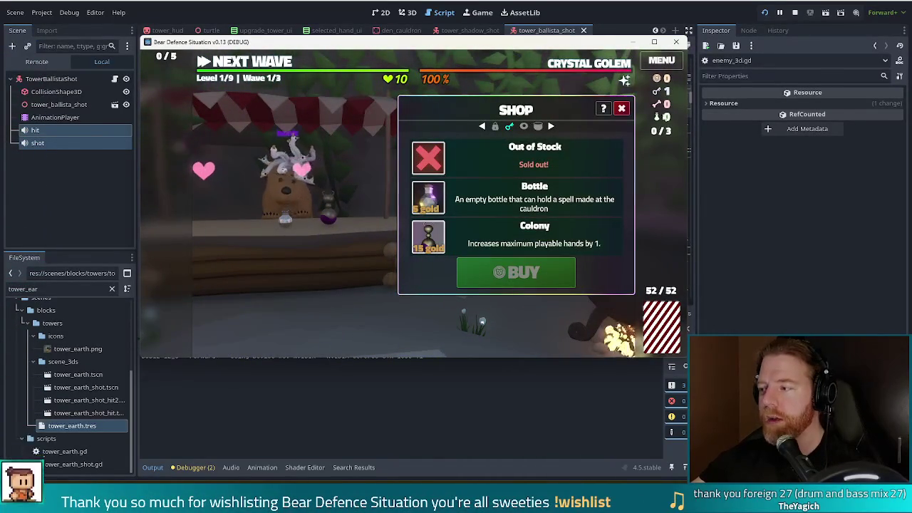
{"action": "left_click", "coordinate": [621, 108]}
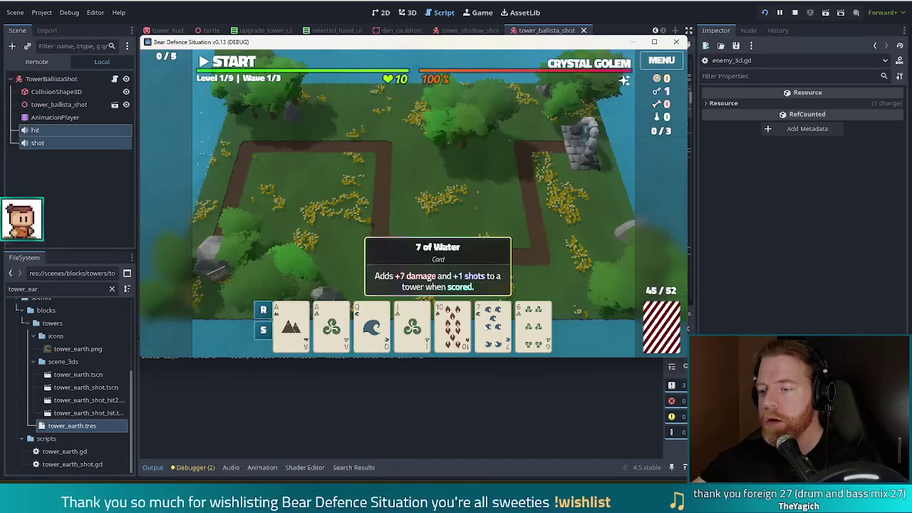
Discard the 7 of Water, 10 of Fire and a Jack for fresh cards
{"action": "left_click", "coordinate": [478, 325]}
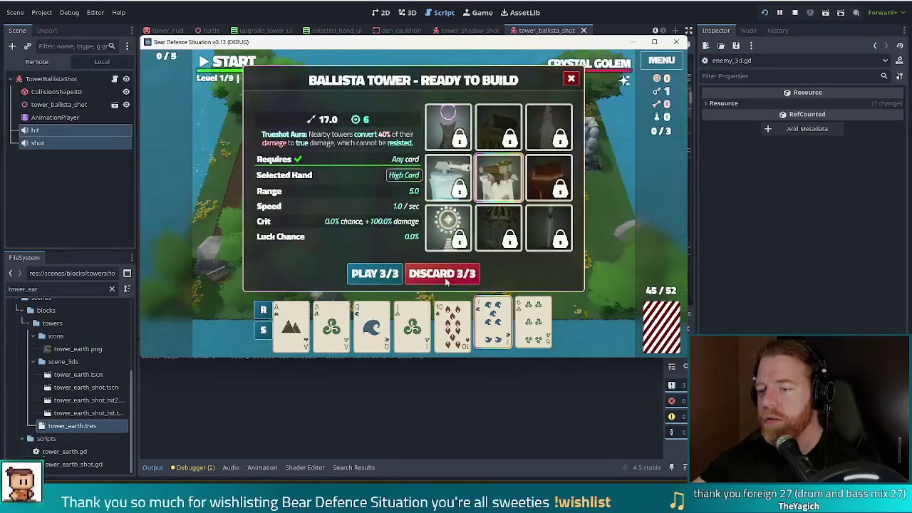
{"action": "left_click", "coordinate": [443, 275]}
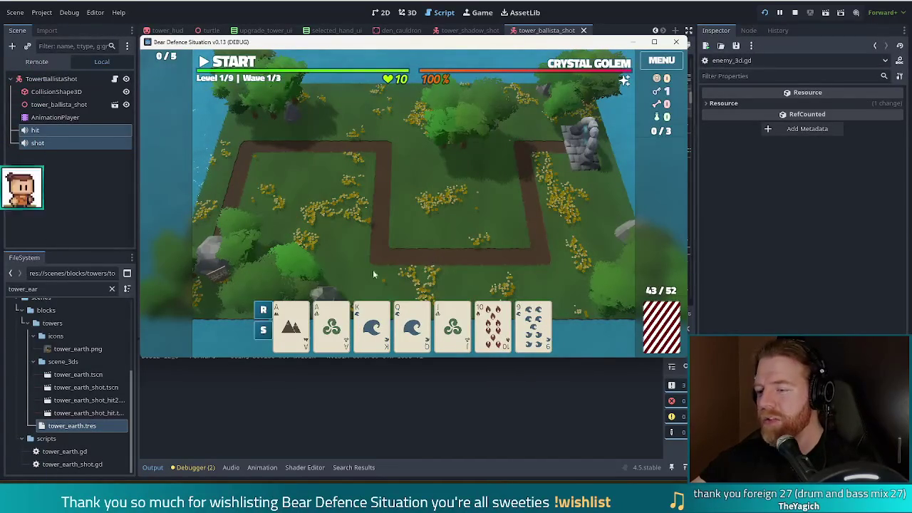
{"action": "mouse_move", "coordinate": [424, 318]}
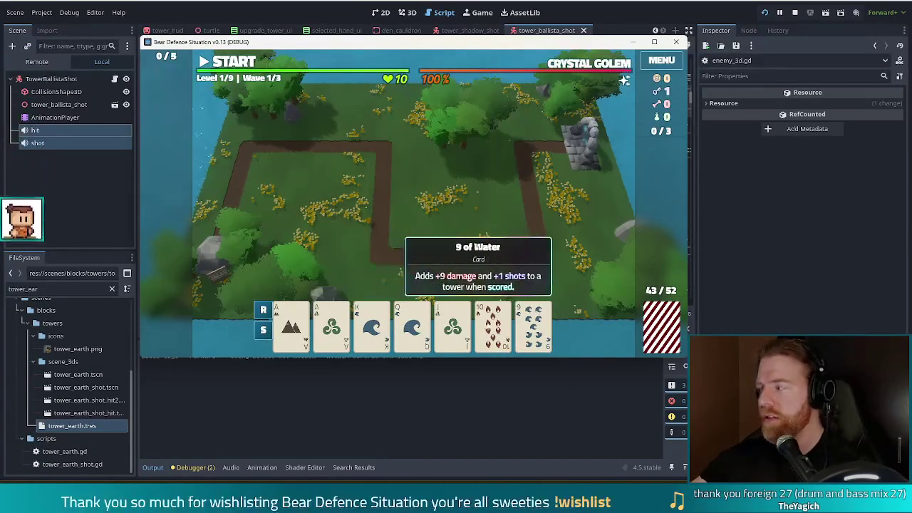
{"action": "left_click", "coordinate": [492, 325]}
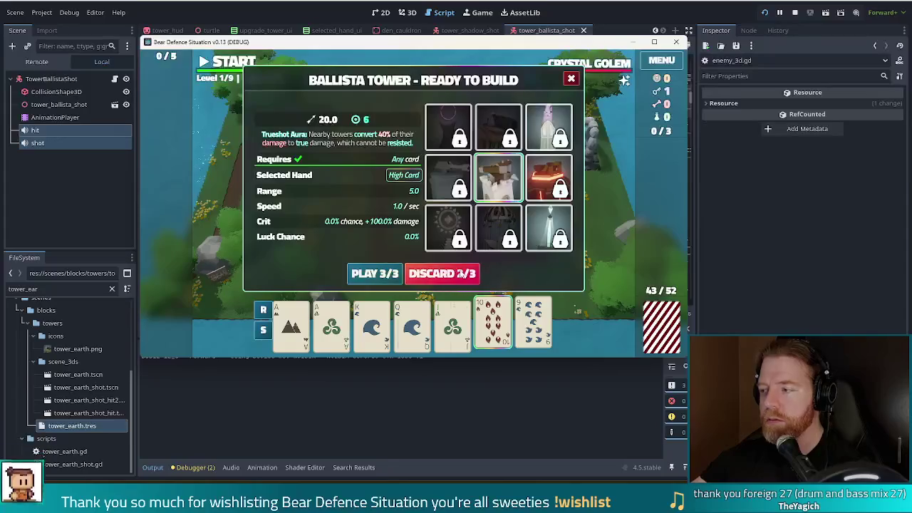
{"action": "left_click", "coordinate": [459, 274]}
{"action": "left_click", "coordinate": [453, 324]}
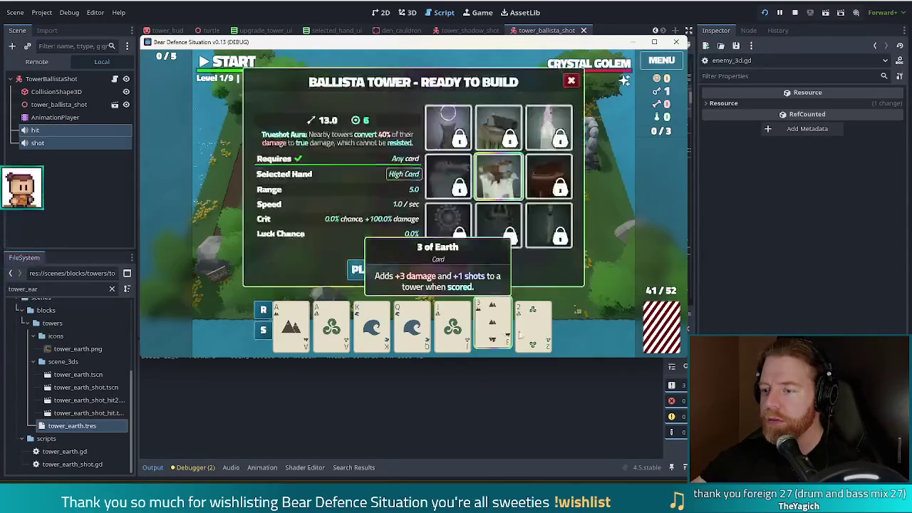
{"action": "left_click", "coordinate": [441, 274]}
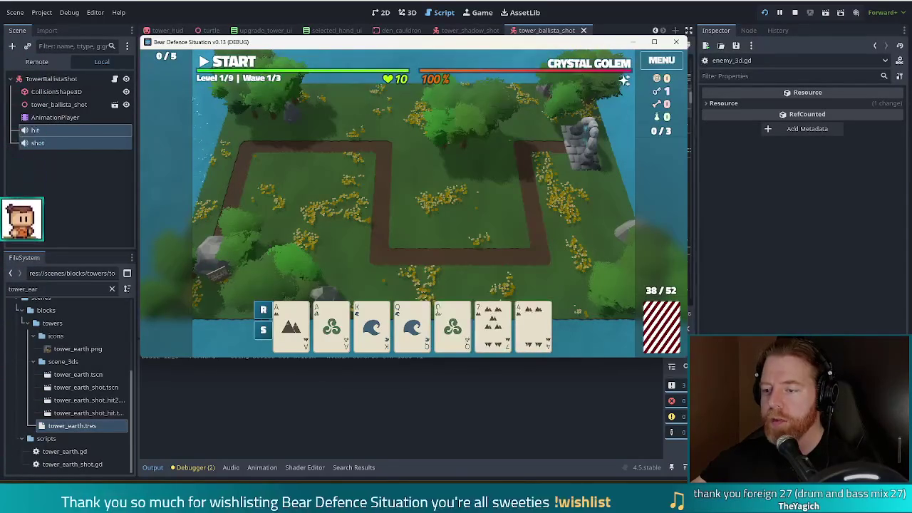
Play Two Pair of Queens and Aces to build a ballista inside the path loop
{"action": "left_click", "coordinate": [452, 324]}
{"action": "left_click", "coordinate": [412, 324]}
{"action": "left_click", "coordinate": [331, 325]}
{"action": "left_click", "coordinate": [290, 324]}
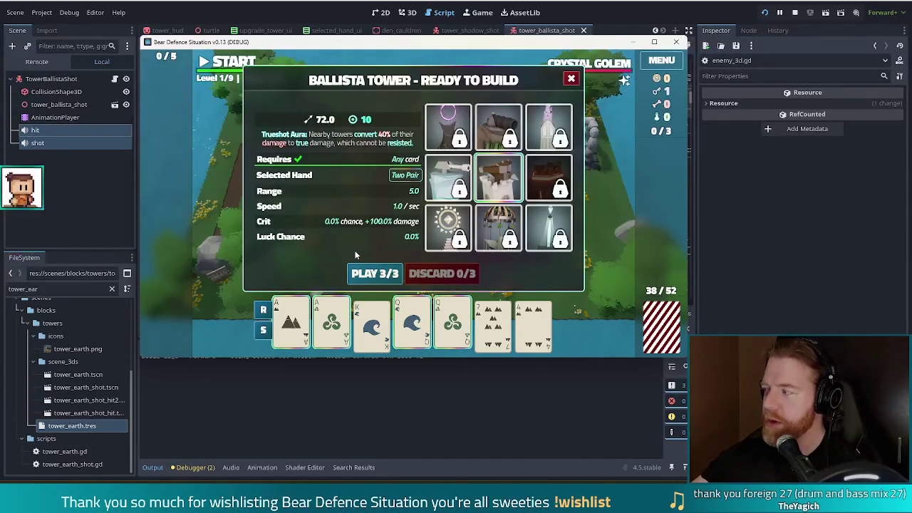
{"action": "left_click", "coordinate": [374, 274]}
{"action": "left_click", "coordinate": [489, 211]}
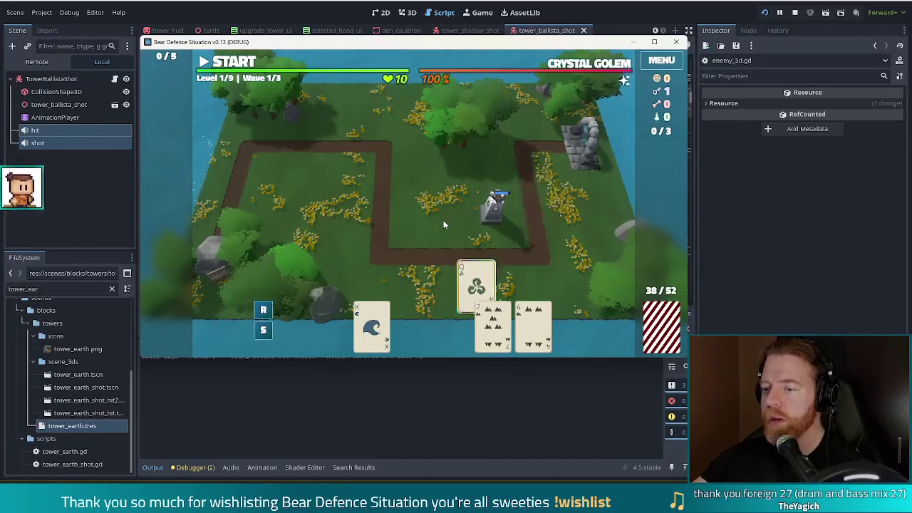
Unlock the Ice Tower and build it from a Jack pair by the top-right path corner
{"action": "mouse_move", "coordinate": [529, 331]}
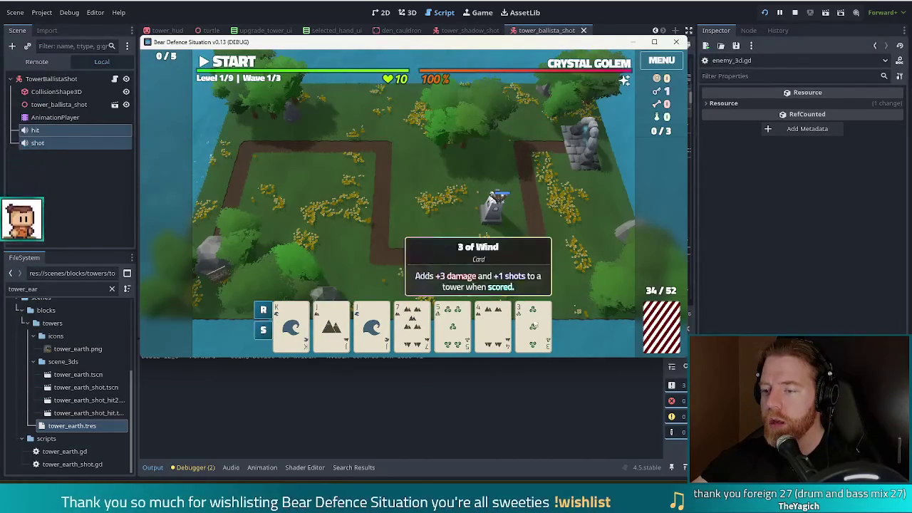
{"action": "left_click", "coordinate": [372, 325]}
{"action": "left_click", "coordinate": [331, 326]}
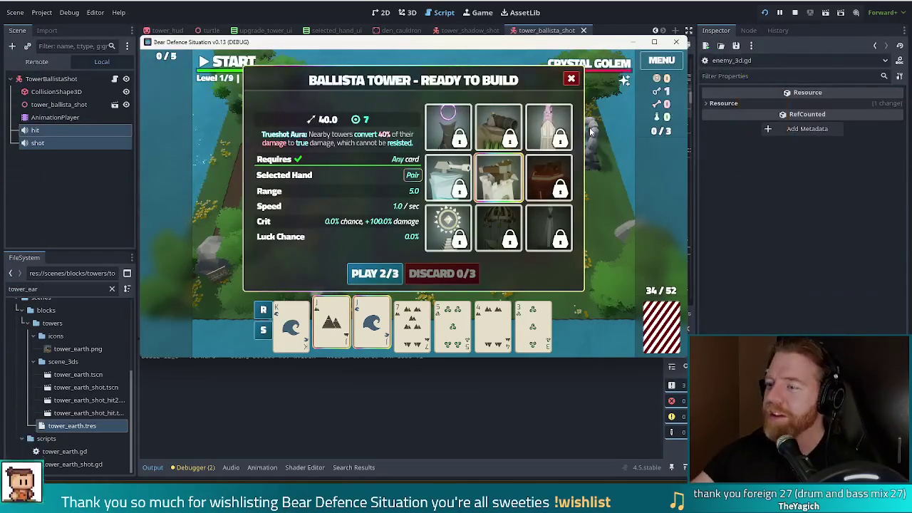
{"action": "left_click", "coordinate": [460, 191]}
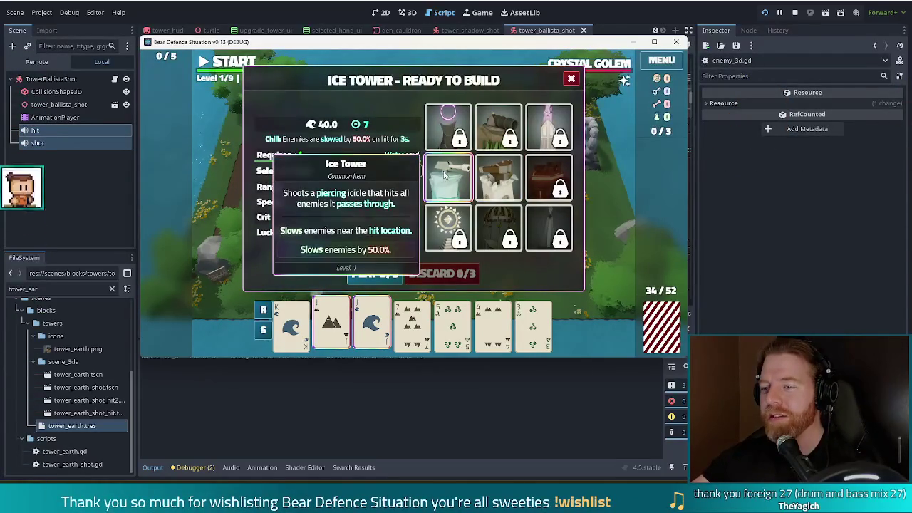
{"action": "left_click", "coordinate": [389, 275]}
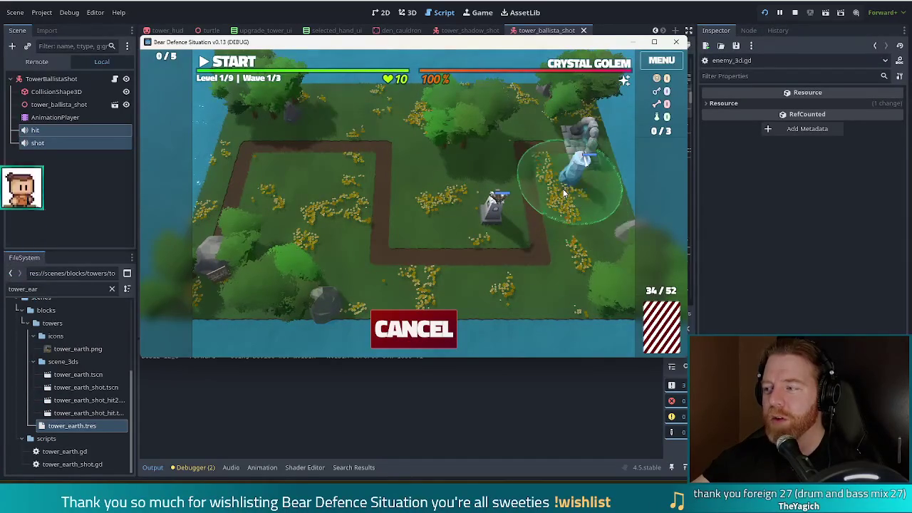
{"action": "left_click", "coordinate": [563, 167]}
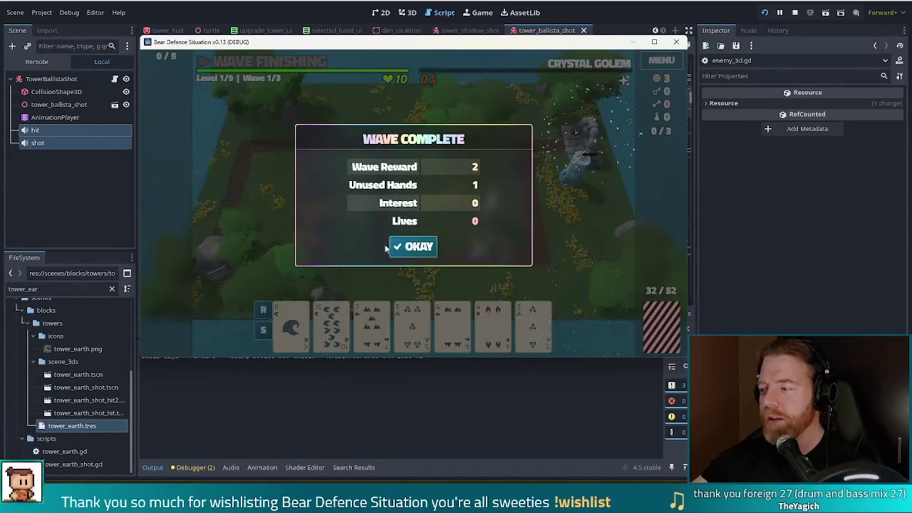
Dismiss the wave 1 summary showing reward 2 and 1 unused hand
{"action": "left_click", "coordinate": [420, 248]}
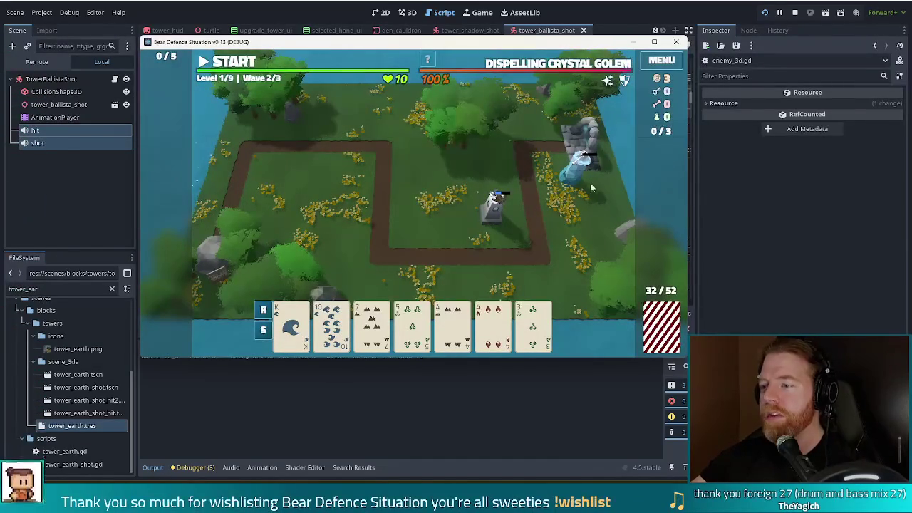
Discard the 3 of Wind and 7 of Earth for new cards
{"action": "mouse_move", "coordinate": [560, 66]}
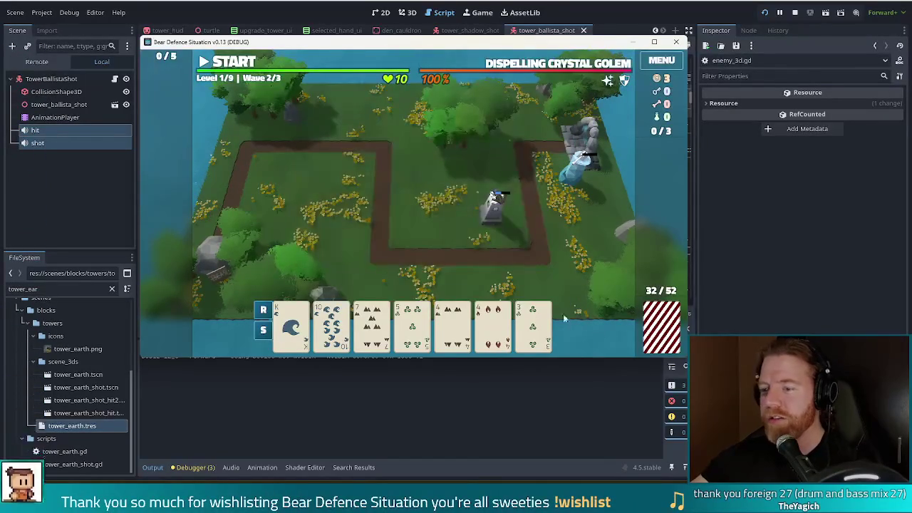
{"action": "left_click", "coordinate": [534, 336]}
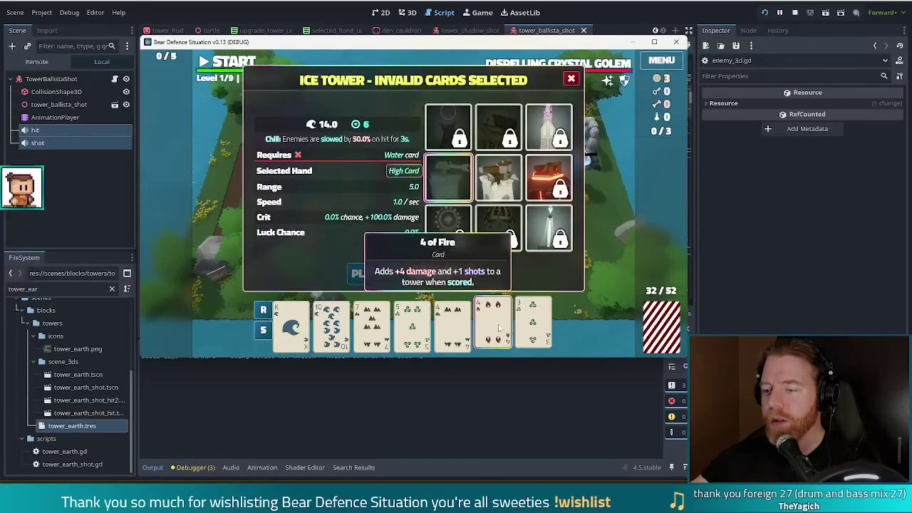
{"action": "left_click", "coordinate": [372, 326]}
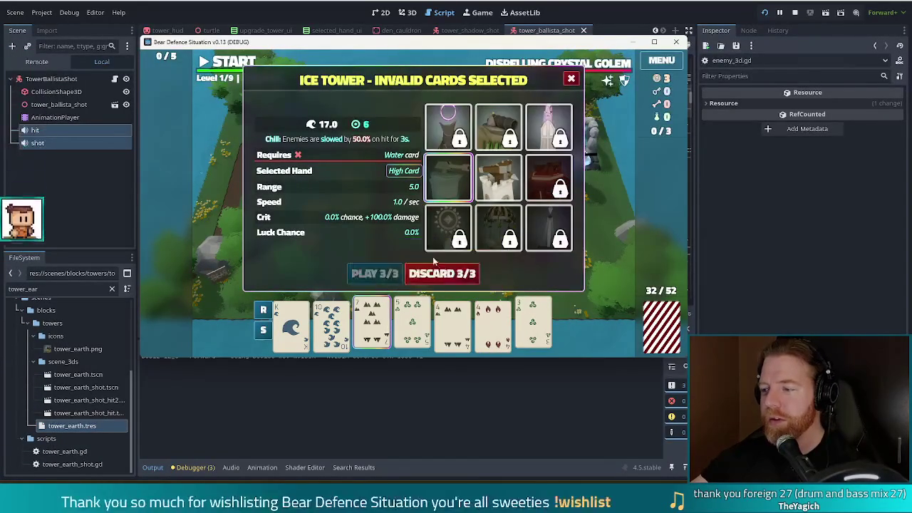
{"action": "left_click", "coordinate": [460, 274]}
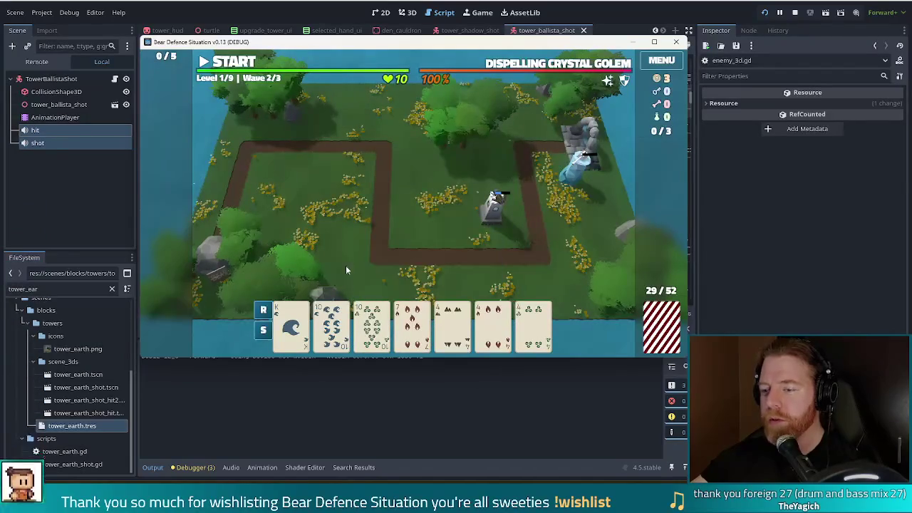
Play a Full House as an Ice Tower and place it beside the path
{"action": "left_click", "coordinate": [333, 329]}
{"action": "left_click", "coordinate": [372, 326]}
{"action": "left_click", "coordinate": [453, 326]}
{"action": "left_click", "coordinate": [493, 327]}
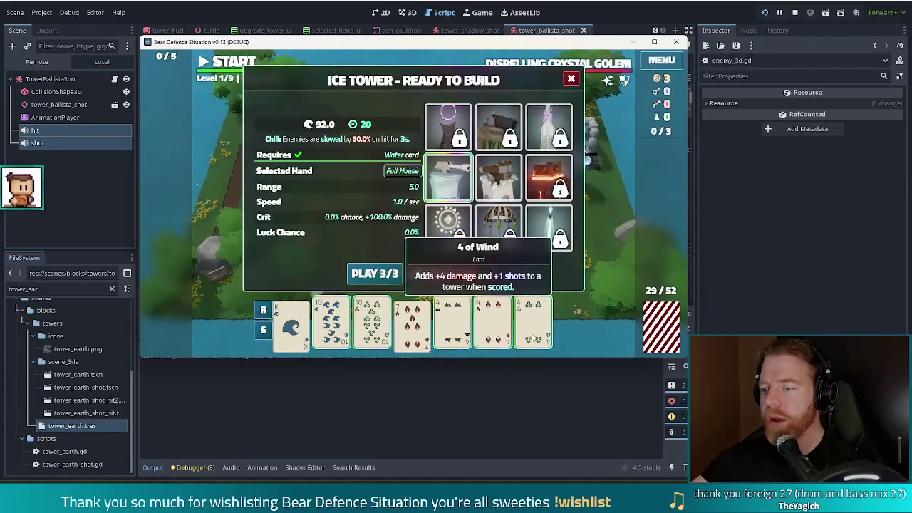
{"action": "left_click", "coordinate": [534, 326]}
{"action": "left_click", "coordinate": [499, 176]}
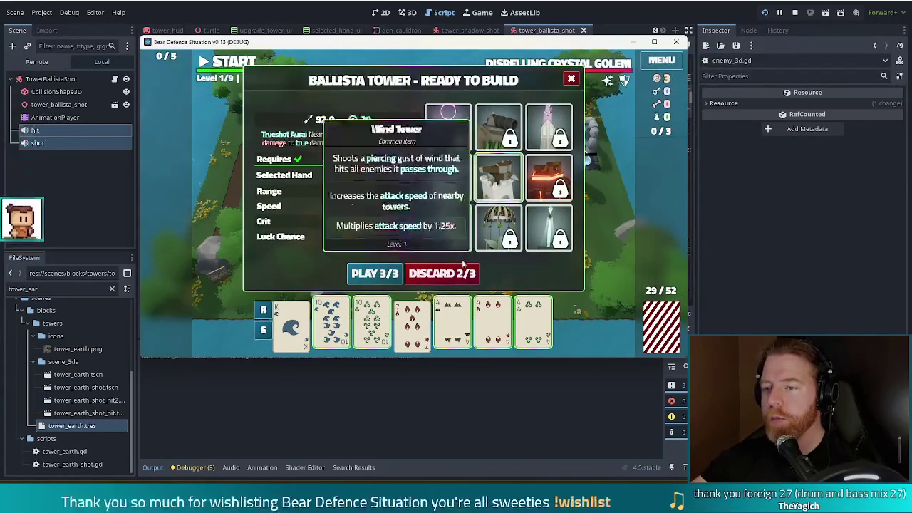
{"action": "left_click", "coordinate": [451, 178]}
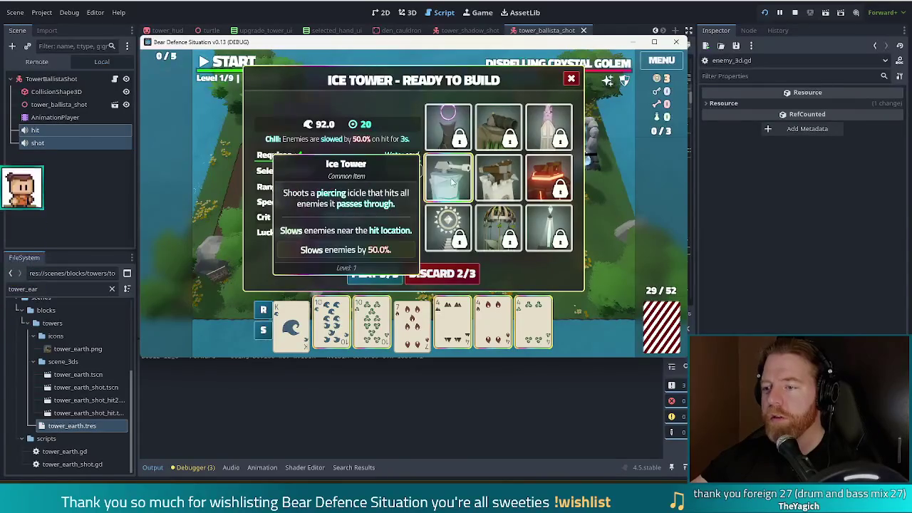
{"action": "left_click", "coordinate": [375, 275]}
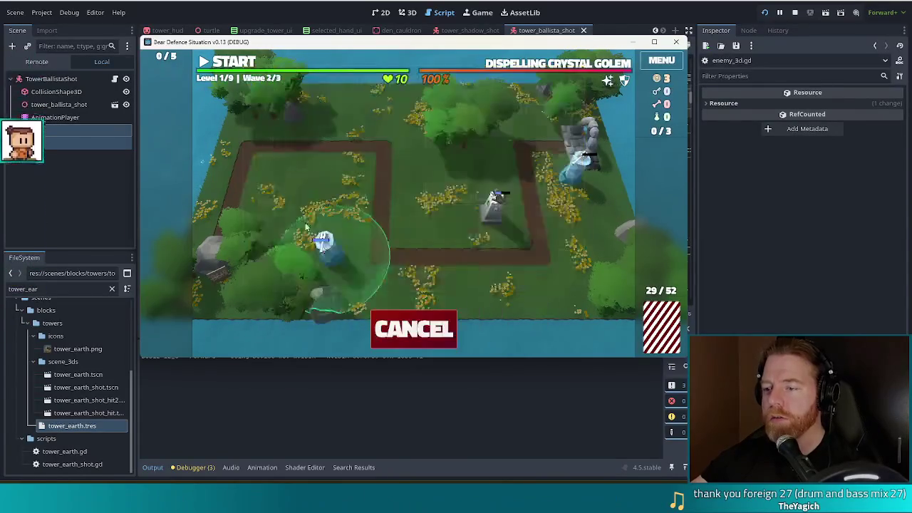
{"action": "left_click", "coordinate": [519, 232]}
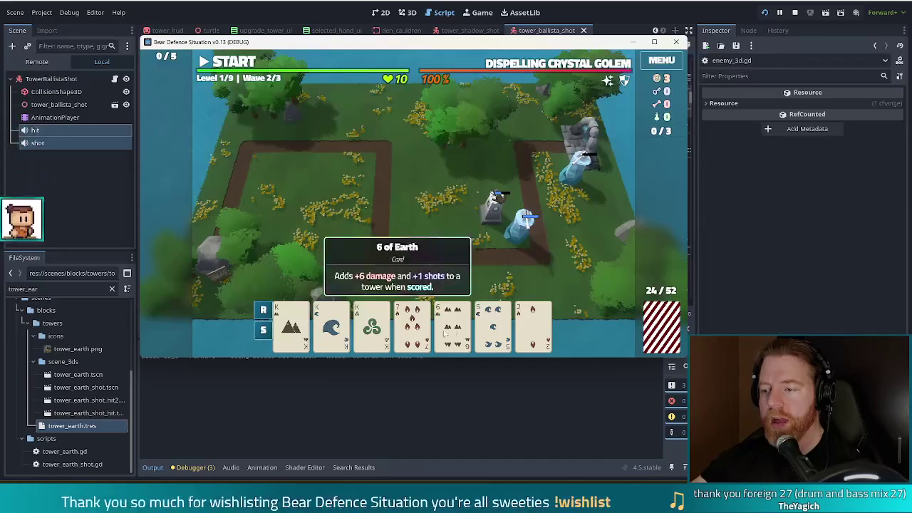
Discard the 7 of Fire and two more weak cards for new draws
{"action": "left_click", "coordinate": [420, 324]}
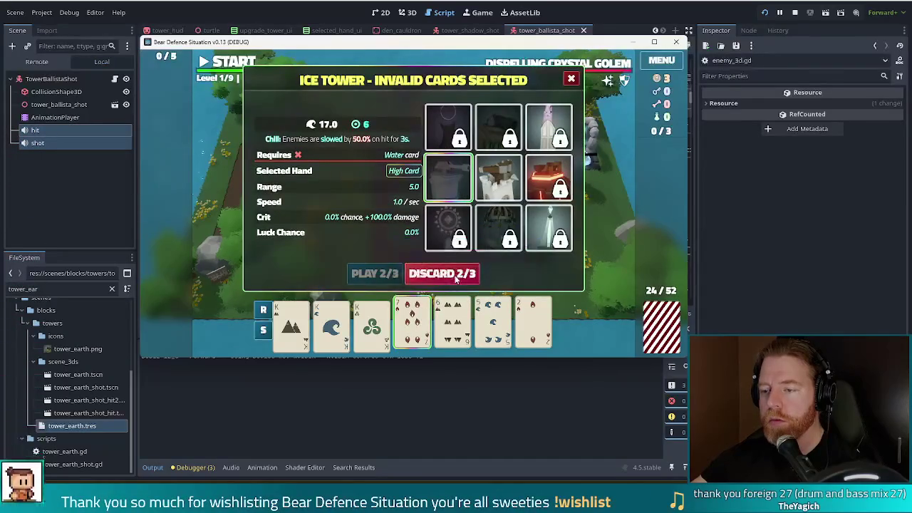
{"action": "left_click", "coordinate": [458, 278]}
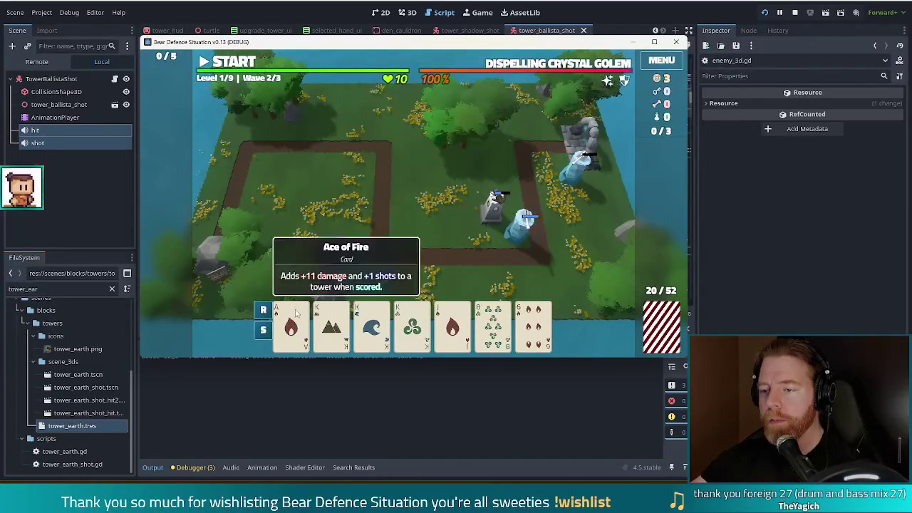
{"action": "left_click", "coordinate": [547, 319]}
{"action": "left_click", "coordinate": [493, 324]}
{"action": "left_click", "coordinate": [457, 275]}
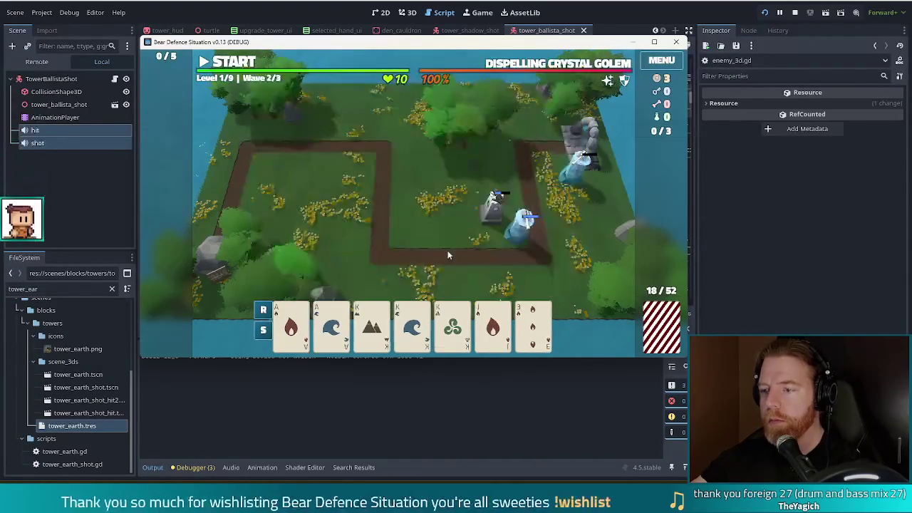
Build a second ice tower from a Full House of Aces and Kings
{"action": "left_click", "coordinate": [291, 326]}
{"action": "left_click", "coordinate": [331, 326]}
{"action": "left_click", "coordinate": [372, 327]}
{"action": "left_click", "coordinate": [413, 326]}
{"action": "left_click", "coordinate": [452, 327]}
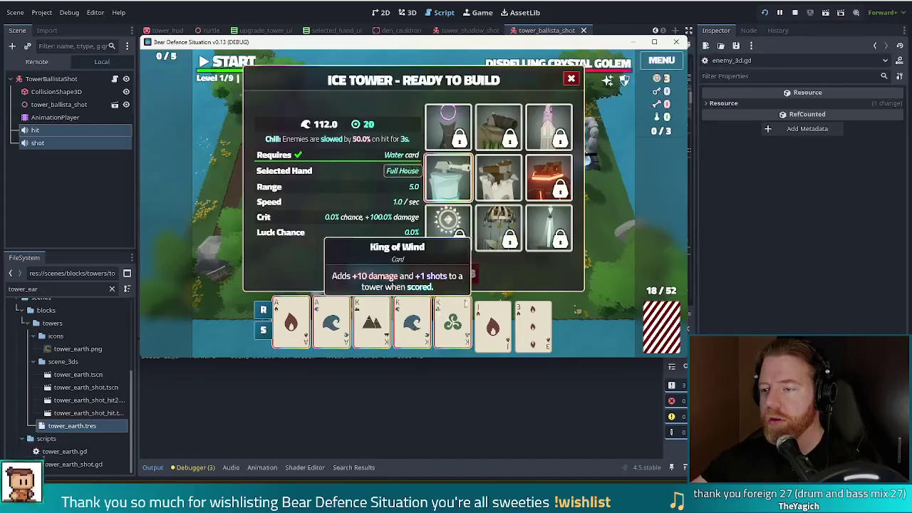
{"action": "left_click", "coordinate": [380, 273]}
{"action": "left_click", "coordinate": [419, 222]}
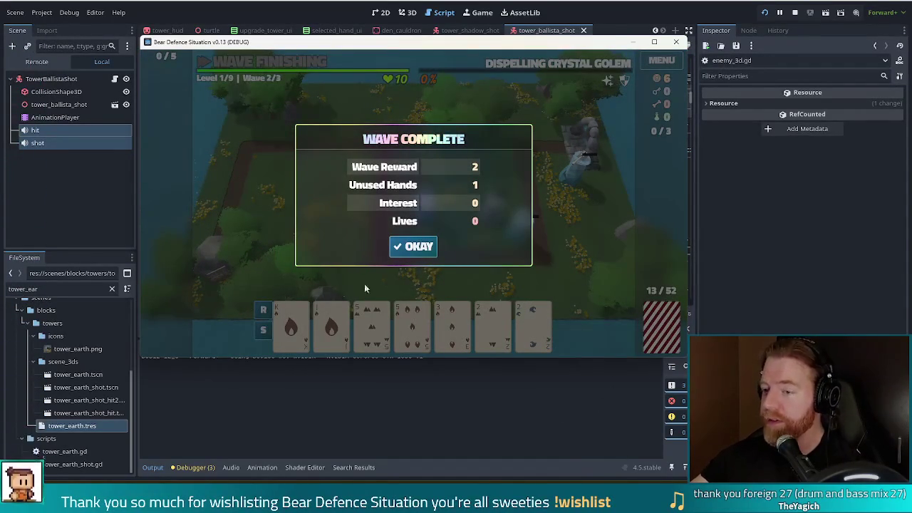
Dismiss the wave 2 summary and discard selected cards for fresh ones
{"action": "left_click", "coordinate": [410, 247]}
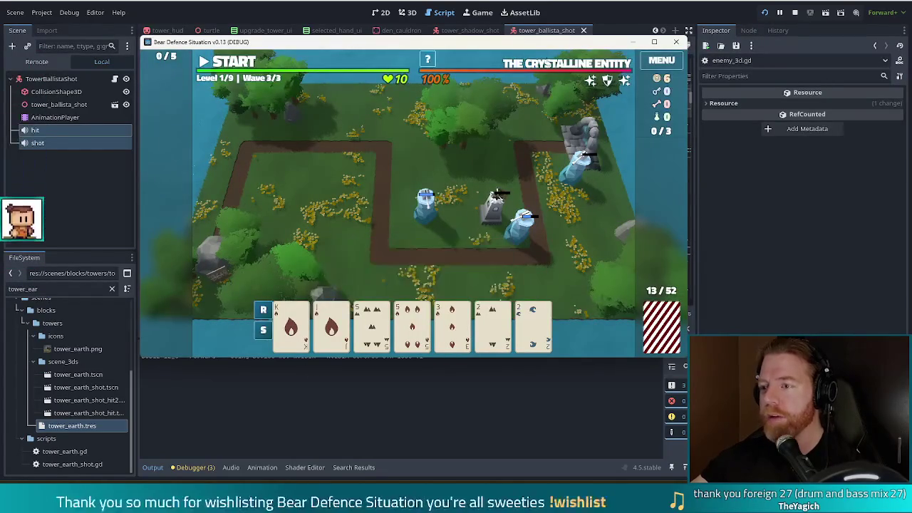
{"action": "left_click", "coordinate": [533, 321]}
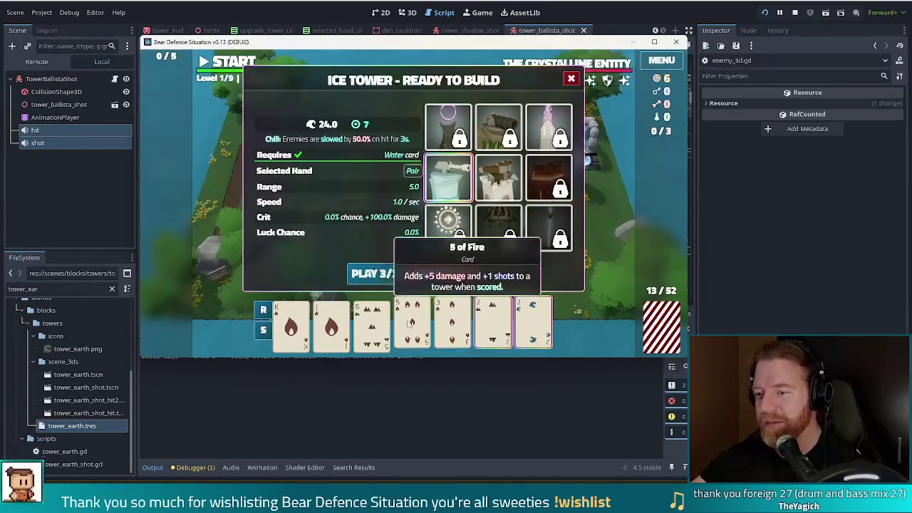
{"action": "left_click", "coordinate": [454, 274]}
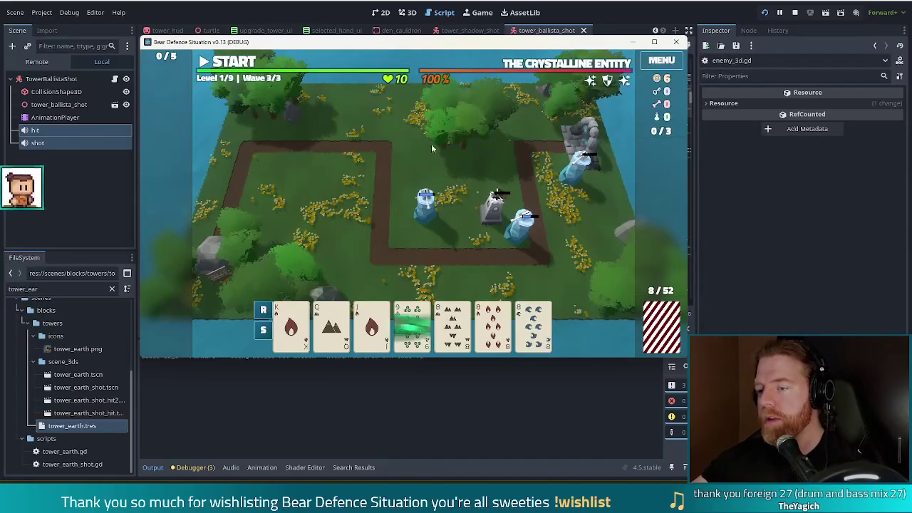
View the stats panels of the ice tower and the ballista tower
{"action": "left_click", "coordinate": [519, 235]}
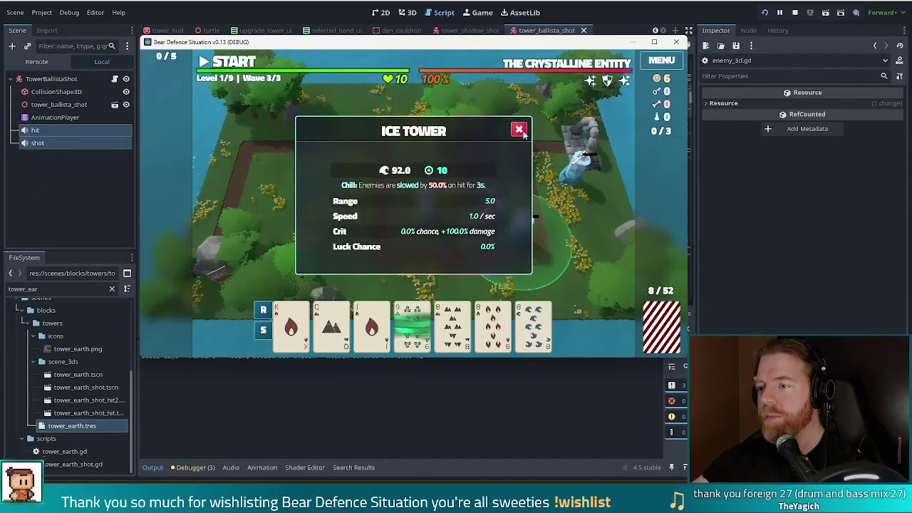
{"action": "left_click", "coordinate": [519, 130]}
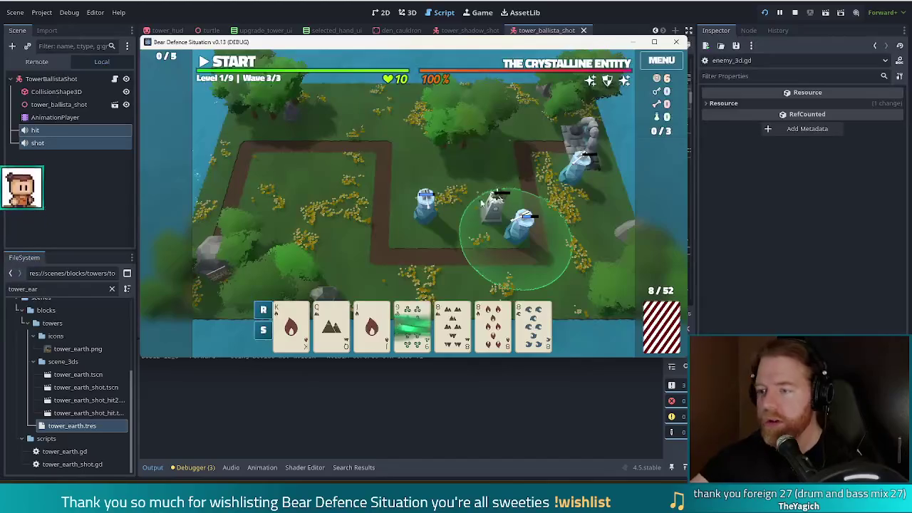
{"action": "left_click", "coordinate": [499, 203]}
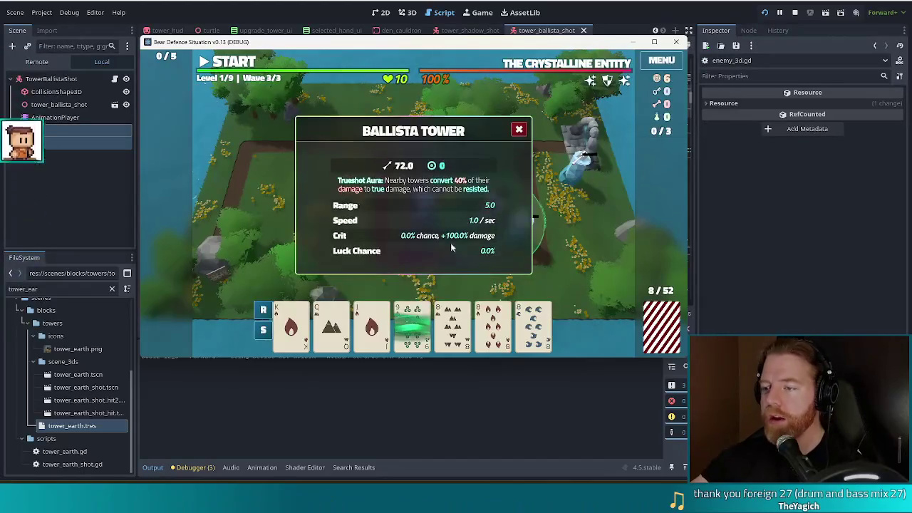
{"action": "left_click", "coordinate": [518, 131]}
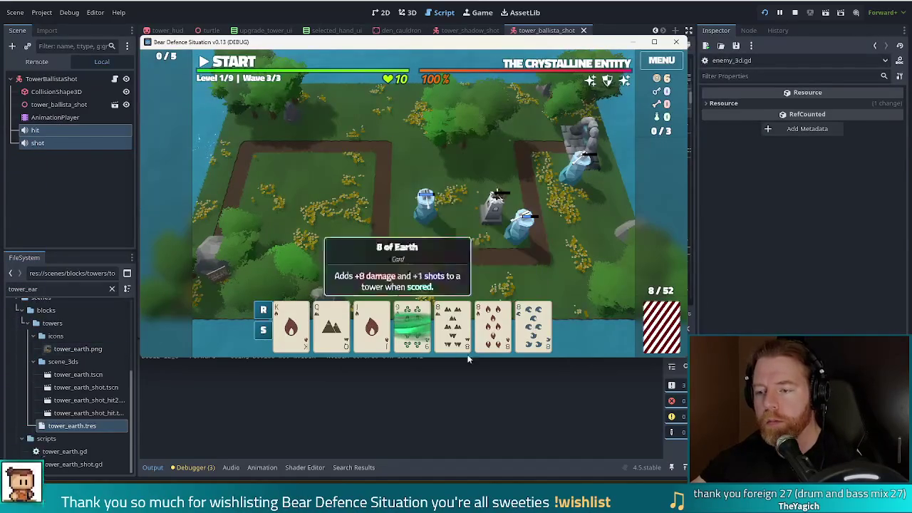
{"action": "mouse_move", "coordinate": [412, 326]}
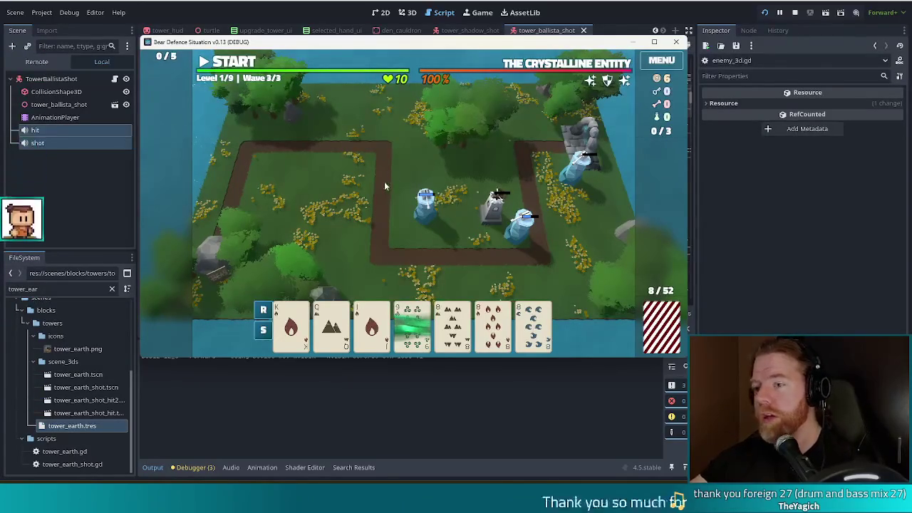
{"action": "key", "text": "grave"}
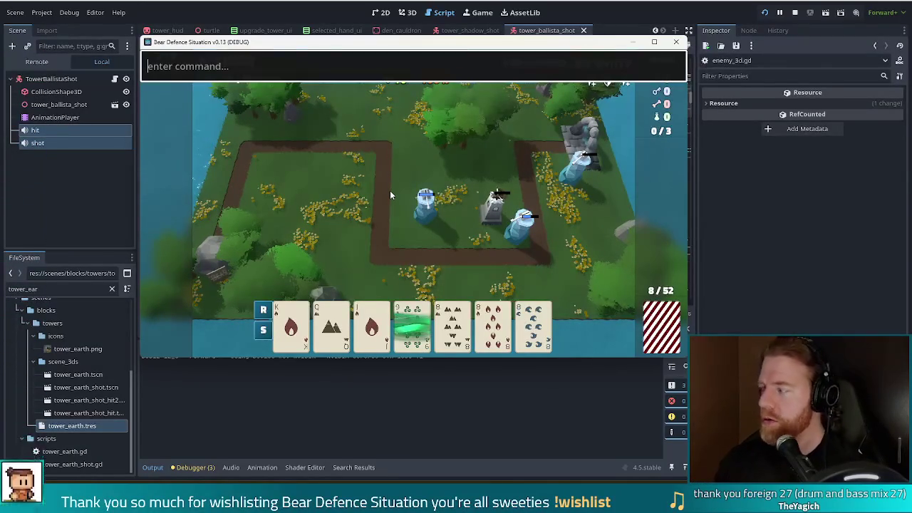
Run add_wish open_bar and add_wish pride_flag in the debug console, then close it
{"action": "type", "text": "ad"}
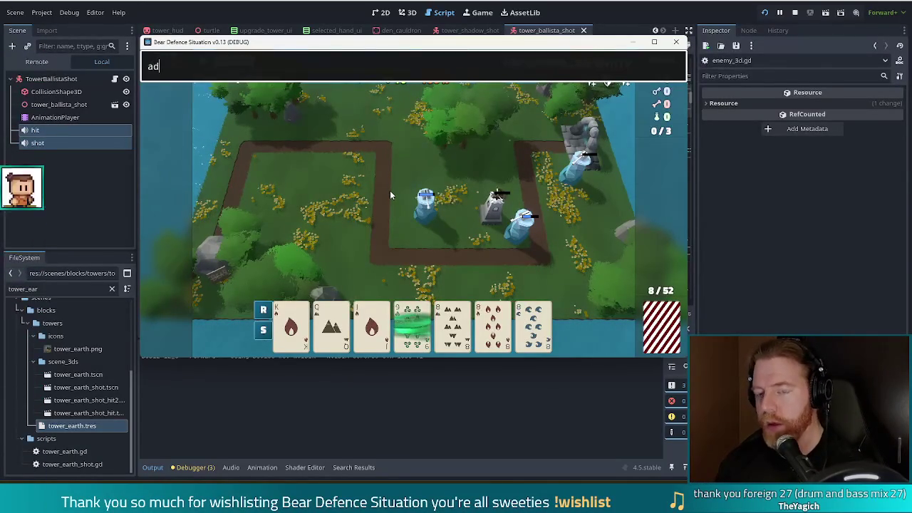
{"action": "type", "text": "d_wish "}
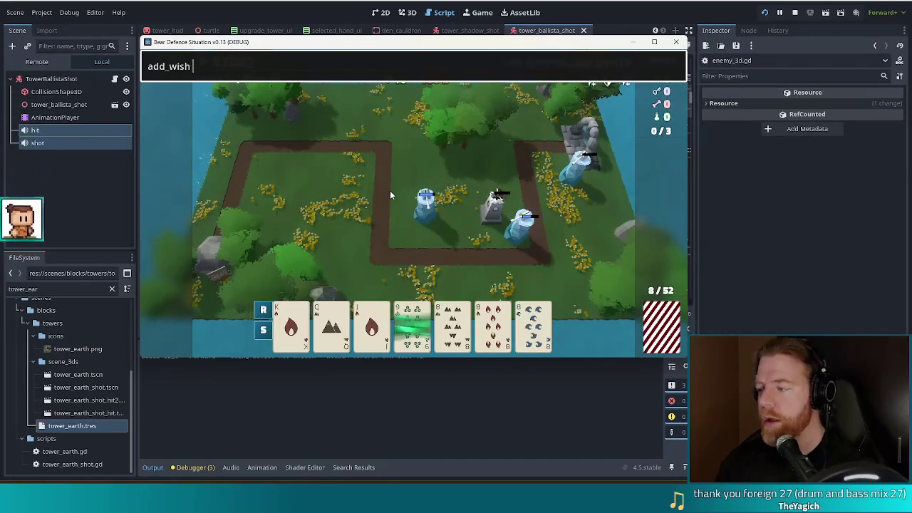
{"action": "type", "text": "open_bar"}
{"action": "key", "text": "Return"}
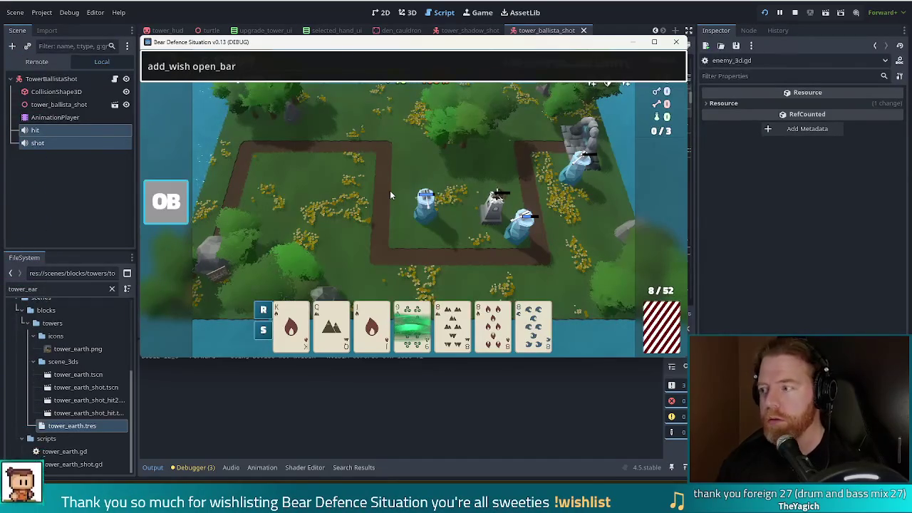
{"action": "mouse_move", "coordinate": [171, 207]}
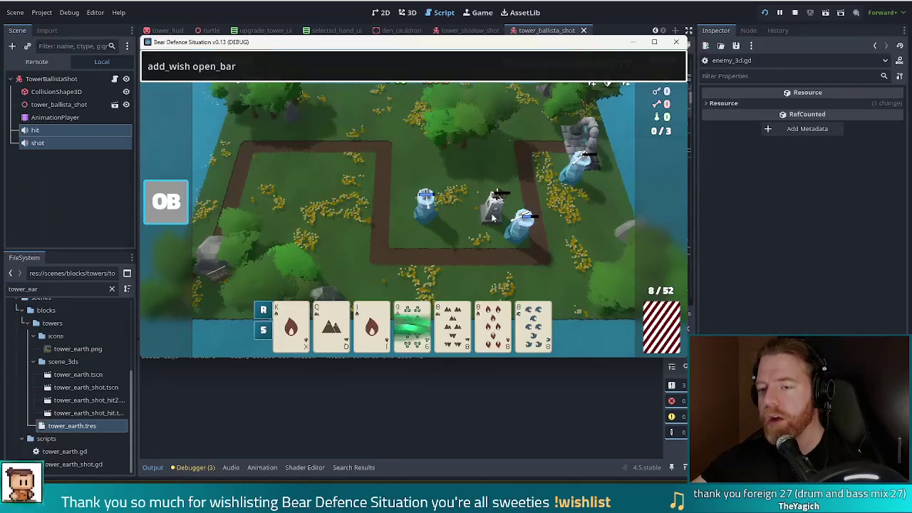
{"action": "mouse_move", "coordinate": [143, 209]}
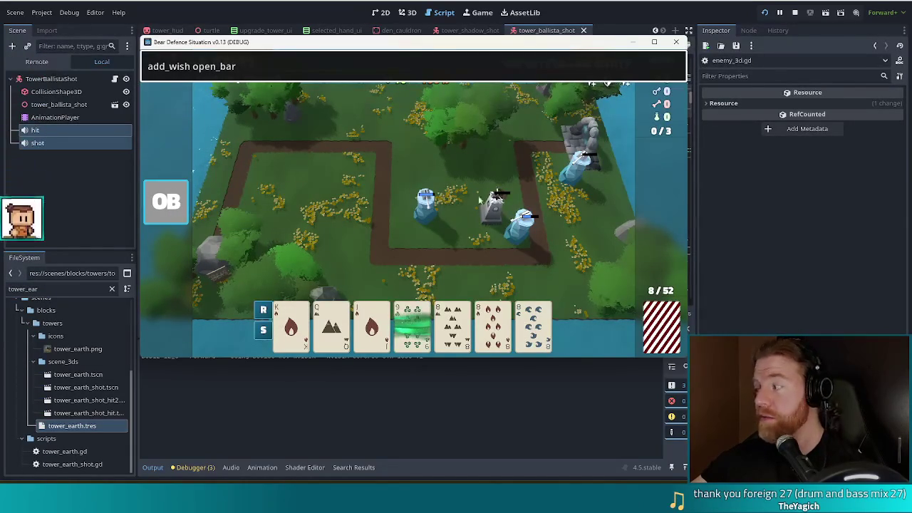
{"action": "left_click_drag", "start_coordinate": [249, 67], "coordinate": [193, 67]}
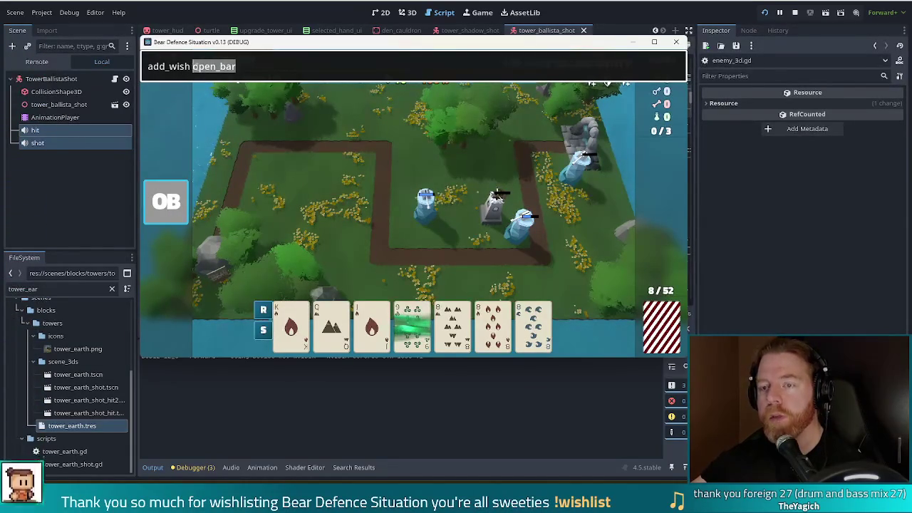
{"action": "type", "text": "pride"}
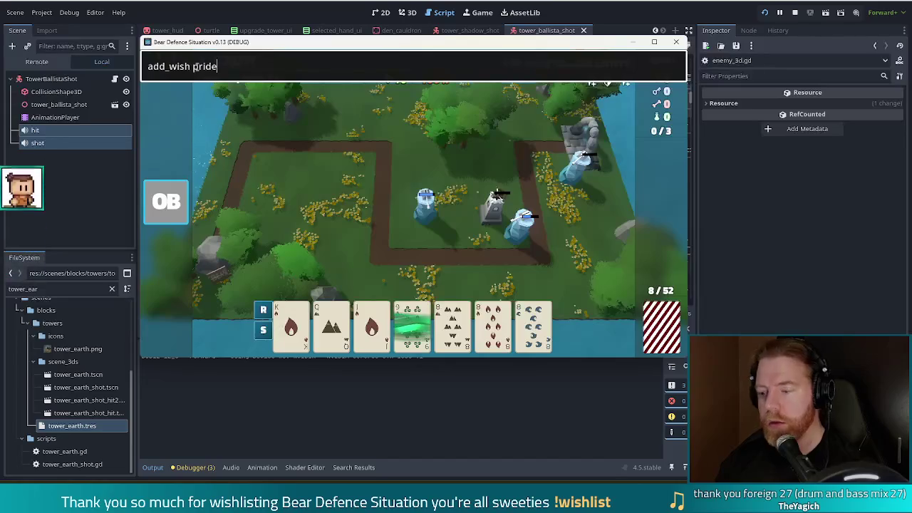
{"action": "type", "text": "_flag"}
{"action": "key", "text": "Return"}
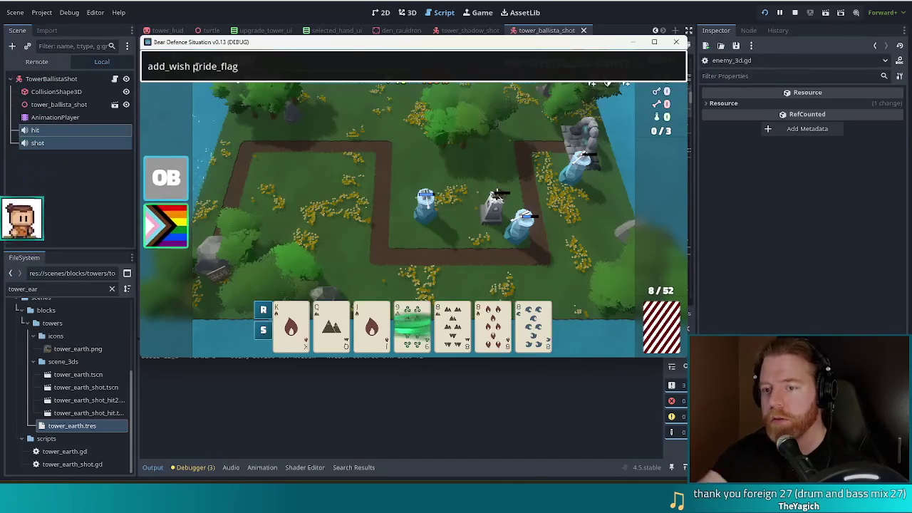
{"action": "mouse_move", "coordinate": [151, 248]}
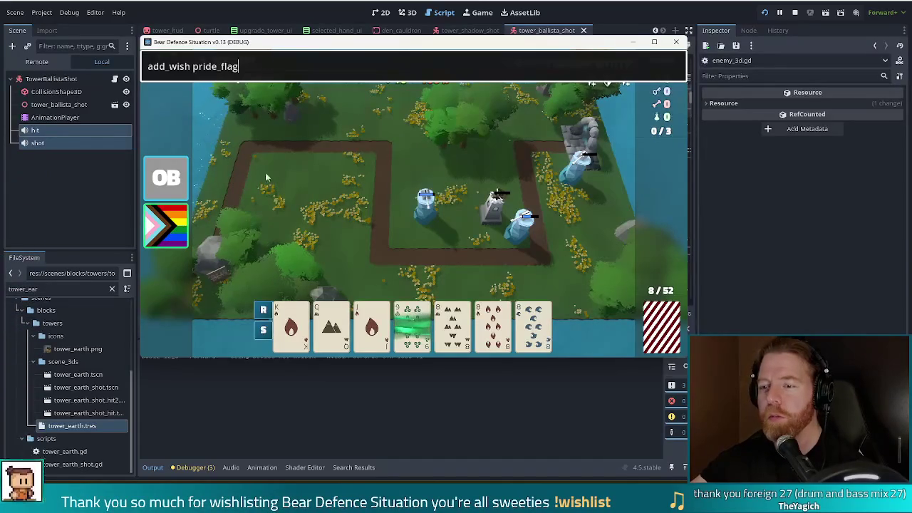
{"action": "key", "text": "Return"}
Build an ice tower from the three 8s and start the next wave
{"action": "left_click", "coordinate": [452, 324]}
{"action": "left_click", "coordinate": [492, 324]}
{"action": "left_click", "coordinate": [533, 325]}
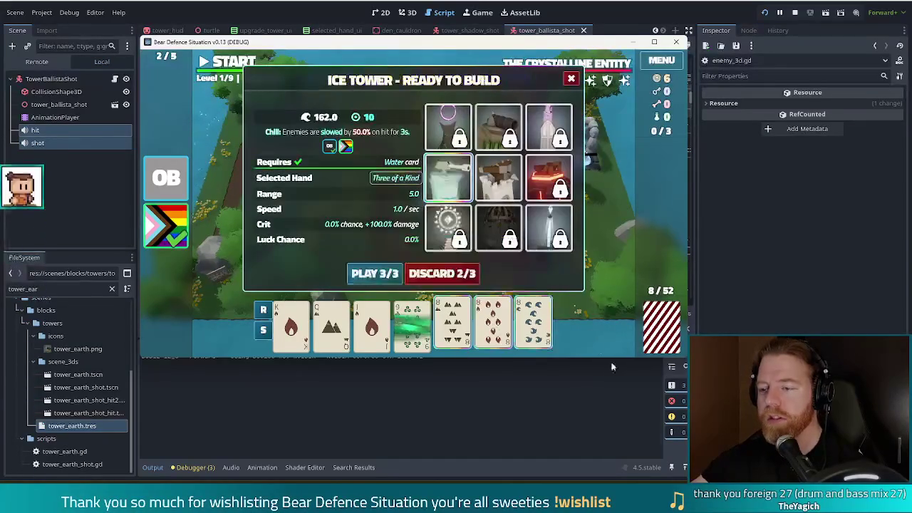
{"action": "left_click", "coordinate": [374, 274]}
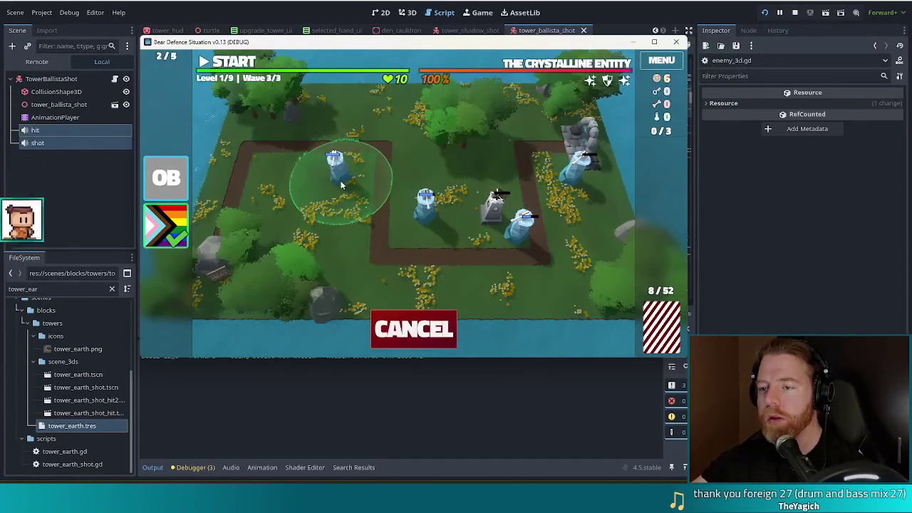
{"action": "left_click", "coordinate": [334, 169]}
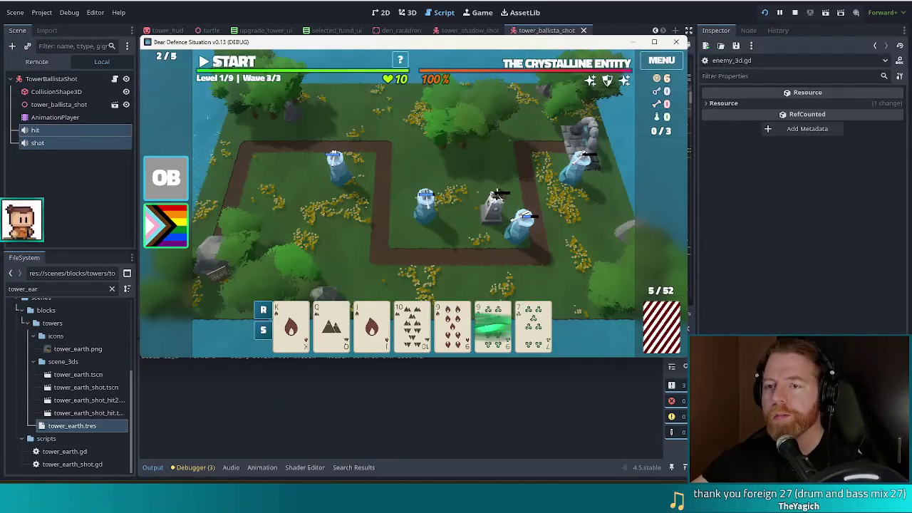
{"action": "left_click", "coordinate": [239, 62]}
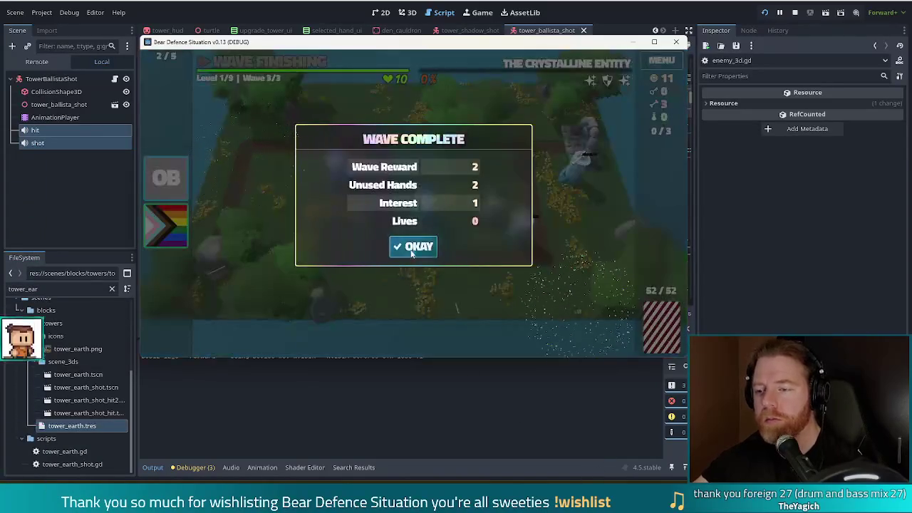
Upgrade the ice tower to level 2 with the extra Shots upgrade
{"action": "left_click", "coordinate": [412, 249]}
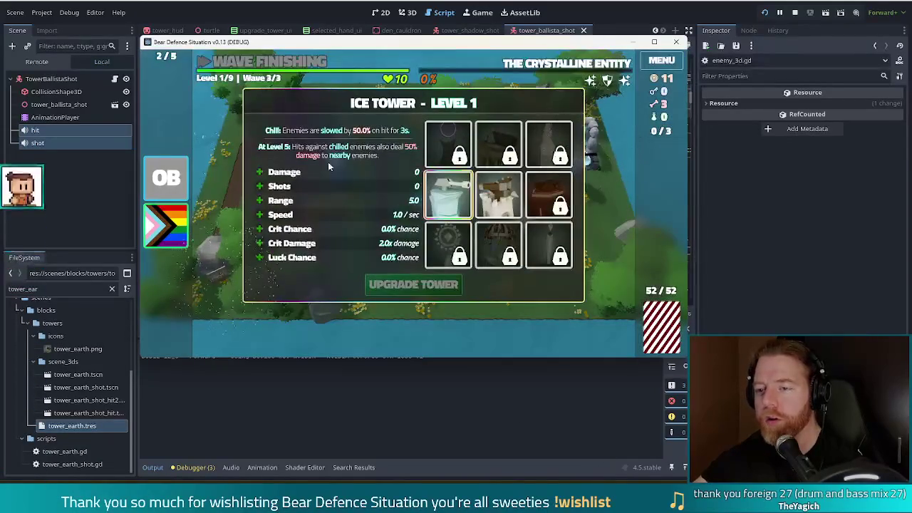
{"action": "left_click", "coordinate": [282, 186]}
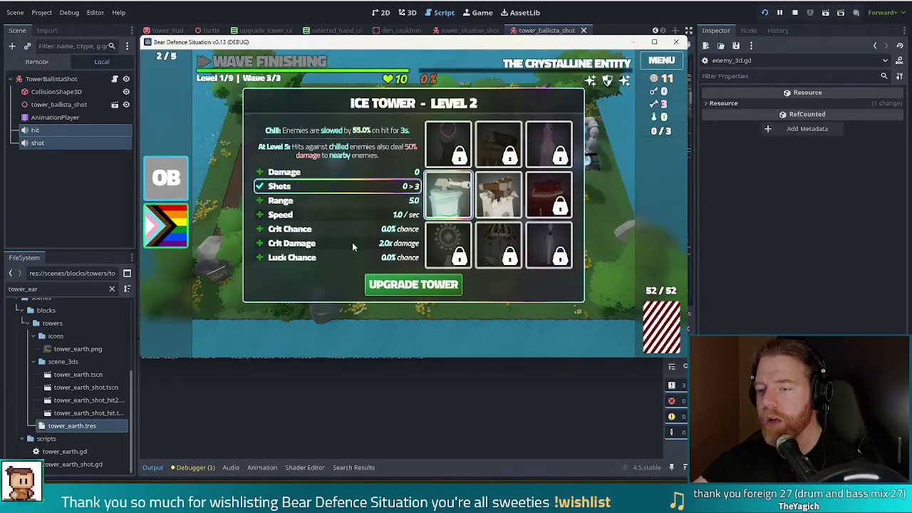
{"action": "left_click", "coordinate": [413, 284]}
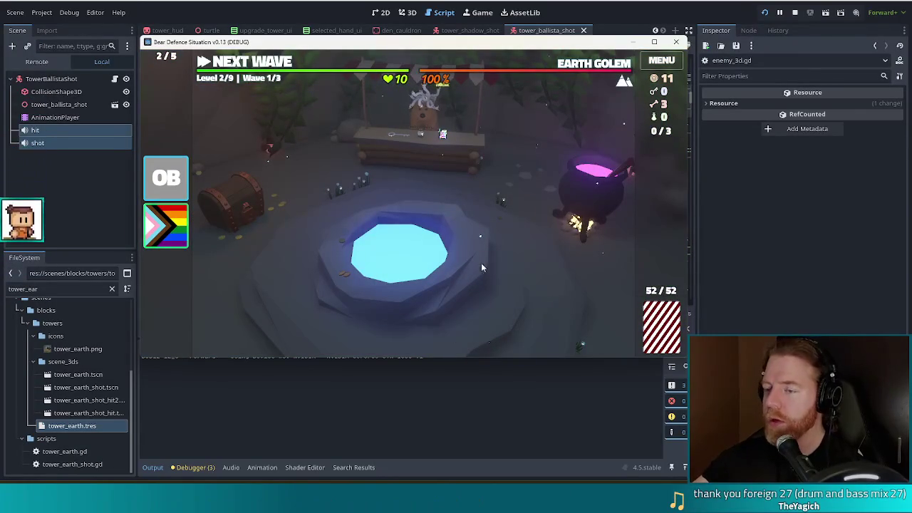
{"action": "left_click", "coordinate": [461, 282]}
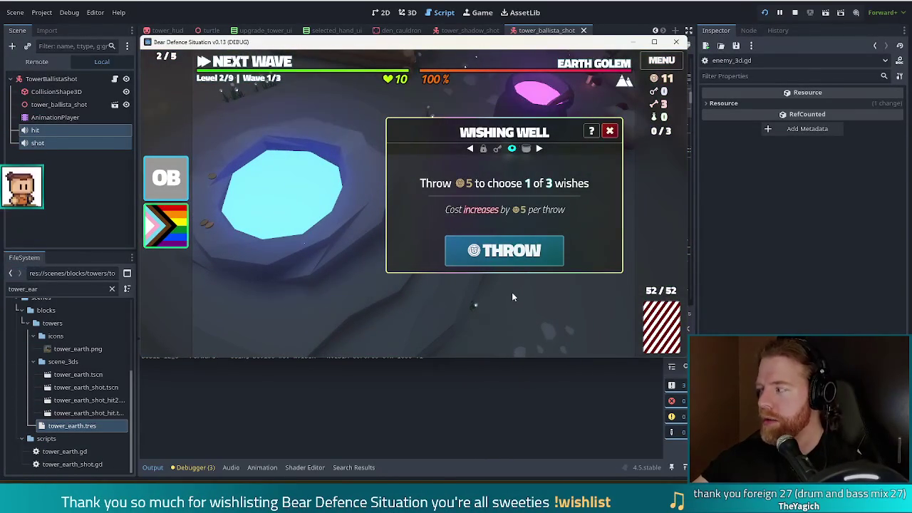
Throw coins in the wishing well and take the Gold for Hand wish
{"action": "left_click", "coordinate": [546, 253]}
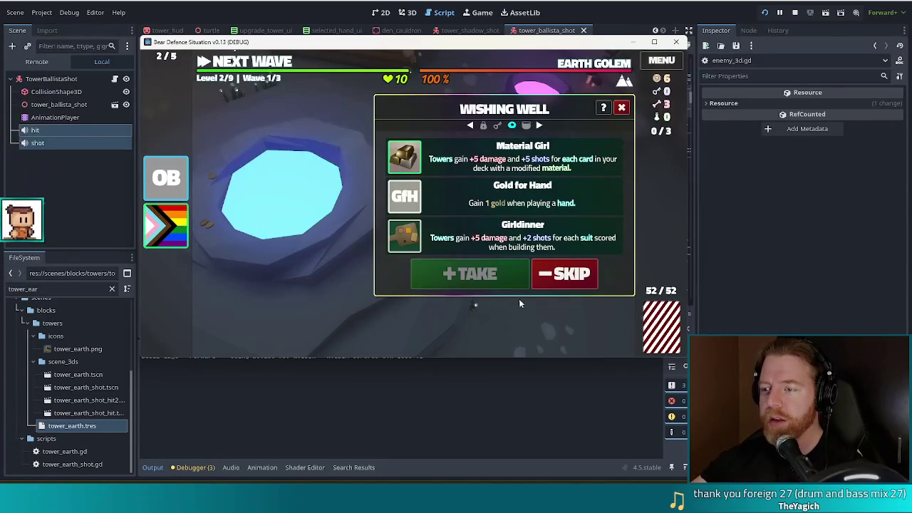
{"action": "left_click", "coordinate": [461, 201]}
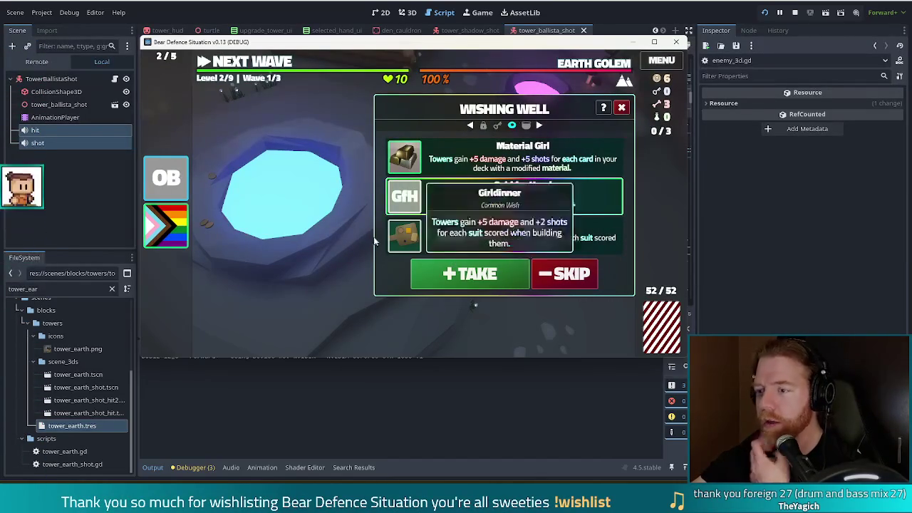
{"action": "left_click", "coordinate": [447, 280]}
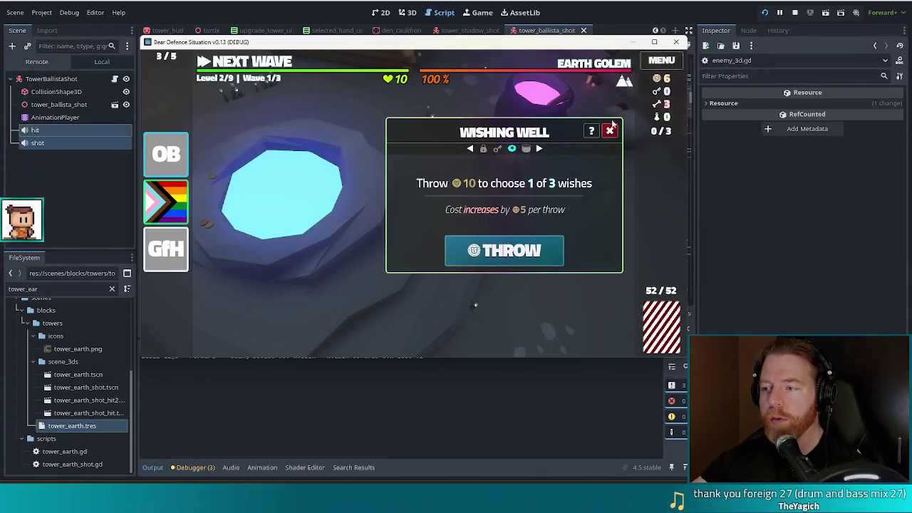
{"action": "left_click", "coordinate": [624, 187]}
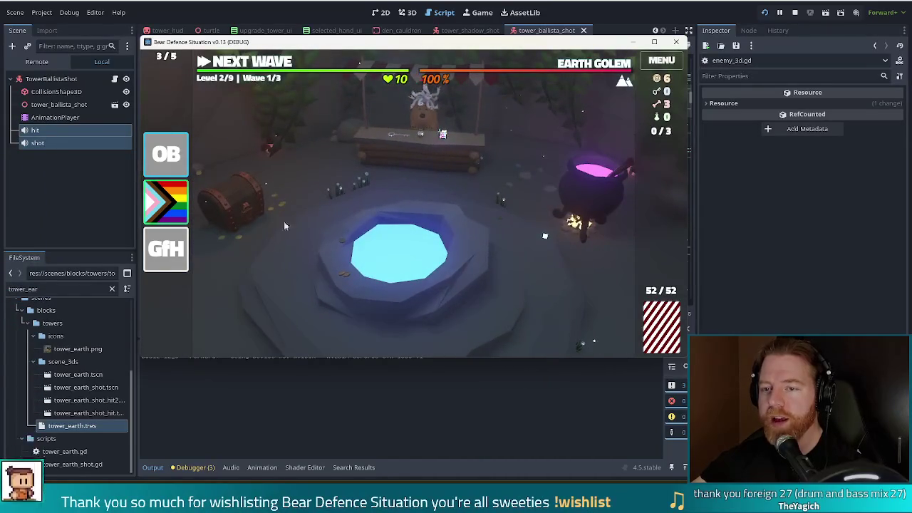
Discard the Open Bar wish from the wish list
{"action": "left_click", "coordinate": [166, 153]}
{"action": "left_click", "coordinate": [215, 153]}
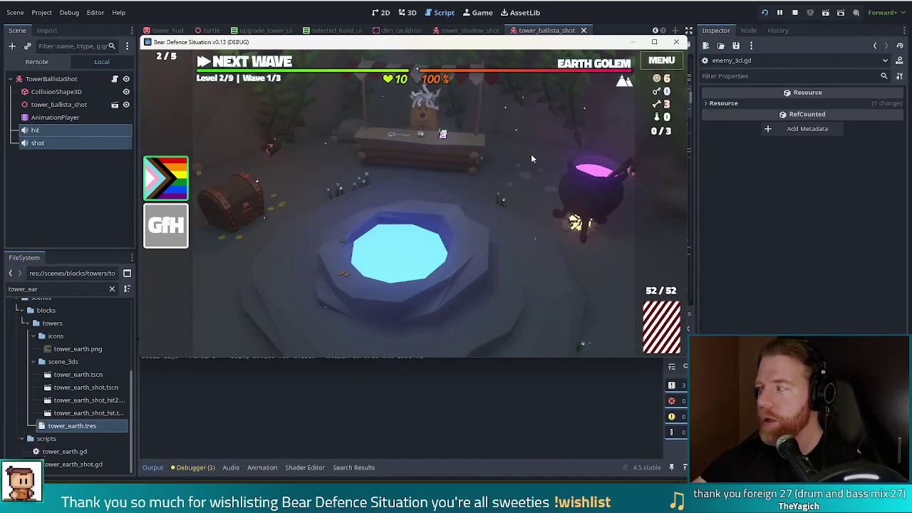
{"action": "left_click", "coordinate": [588, 203]}
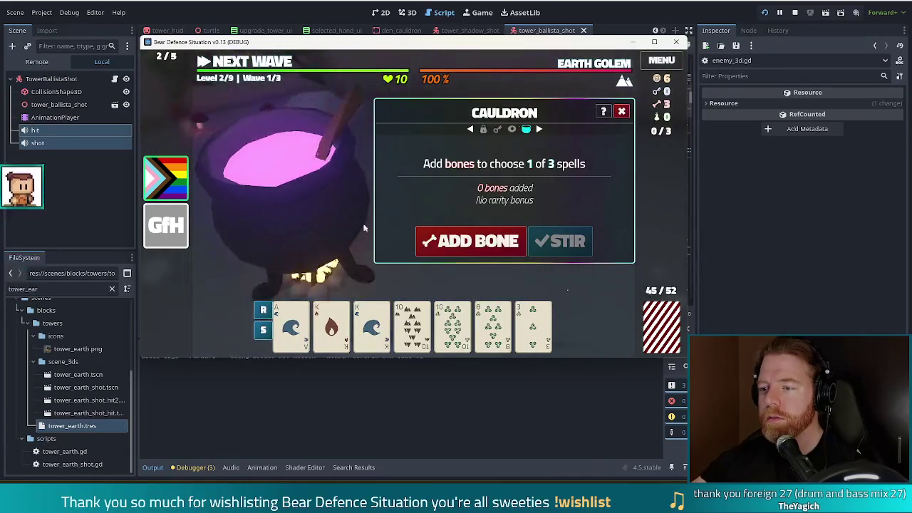
Add three bones to the cauldron and stir for a guaranteed-rare spell
{"action": "left_click", "coordinate": [469, 241]}
{"action": "left_click", "coordinate": [469, 242]}
{"action": "left_click", "coordinate": [468, 240]}
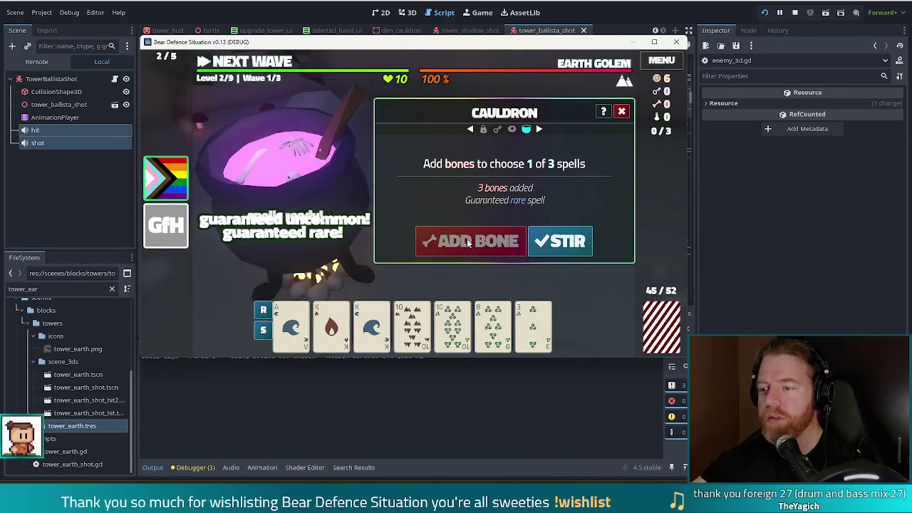
{"action": "left_click", "coordinate": [570, 246]}
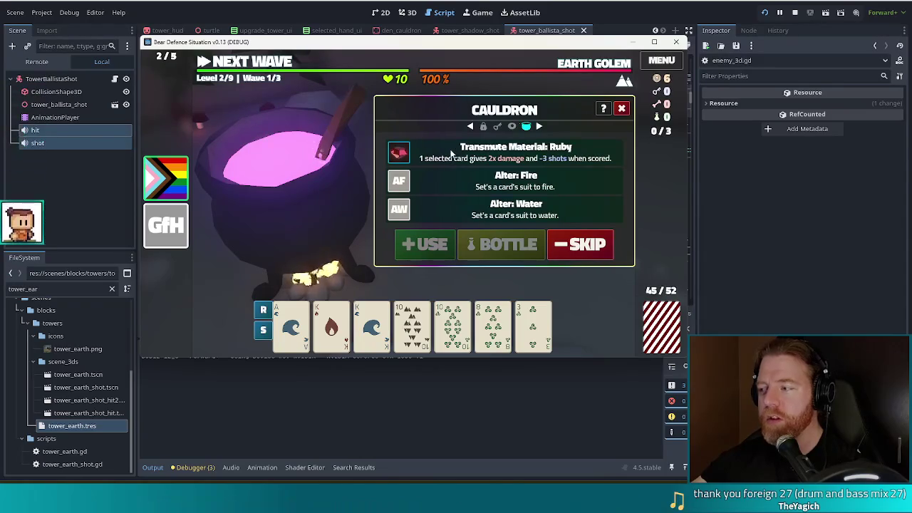
Turn the King of Fire card to Ruby with the transmute spell
{"action": "left_click", "coordinate": [329, 342]}
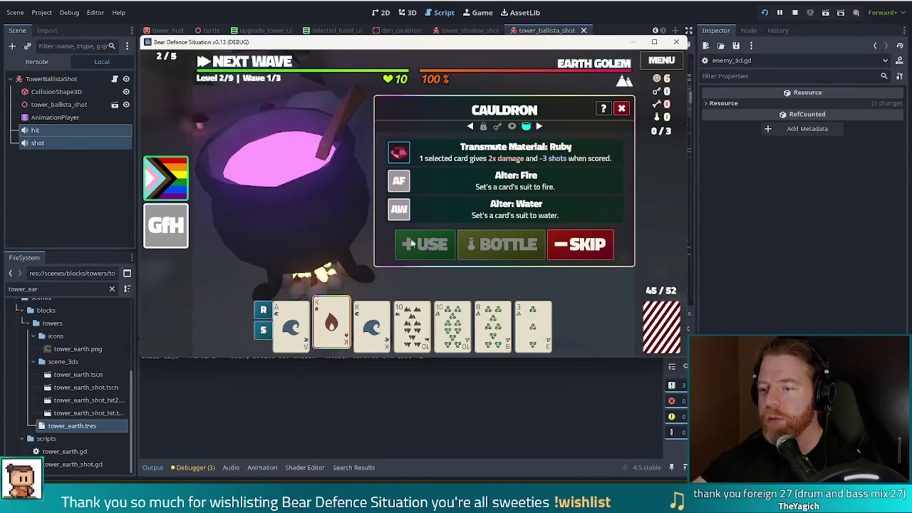
{"action": "left_click", "coordinate": [444, 247]}
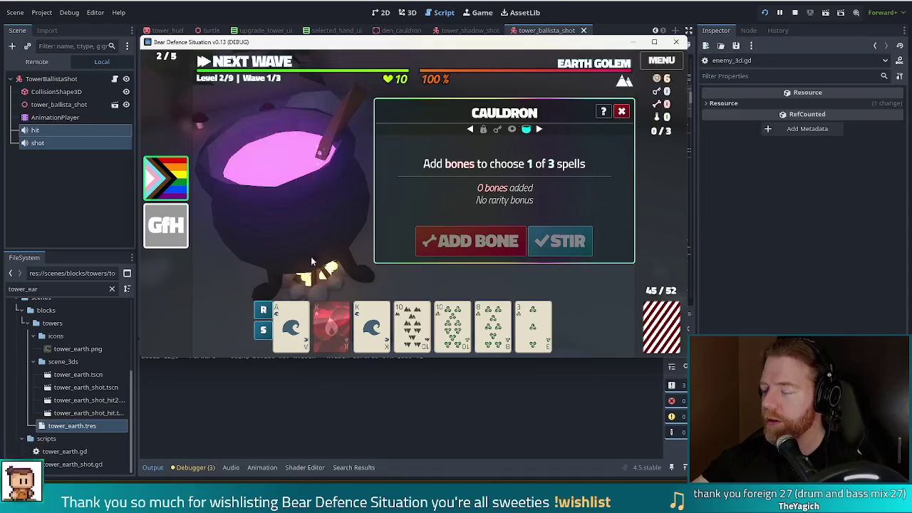
{"action": "left_click", "coordinate": [620, 113]}
{"action": "left_click", "coordinate": [423, 150]}
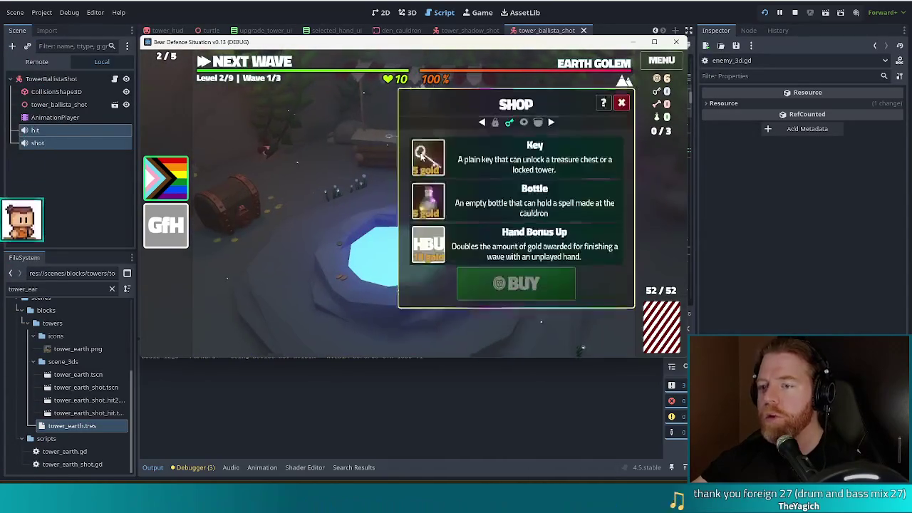
Buy the Key, unlock the treasure chest, and take its silver 4 of Earth card
{"action": "left_click", "coordinate": [516, 272]}
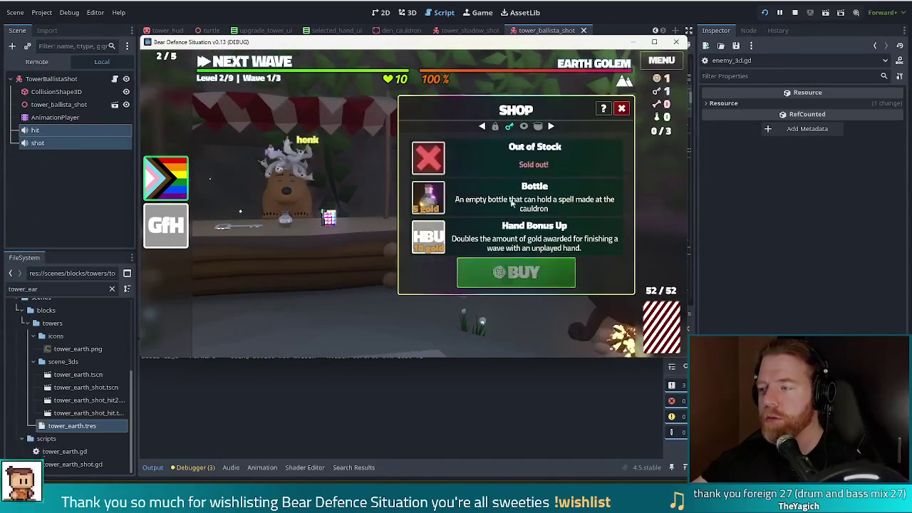
{"action": "left_click", "coordinate": [621, 109]}
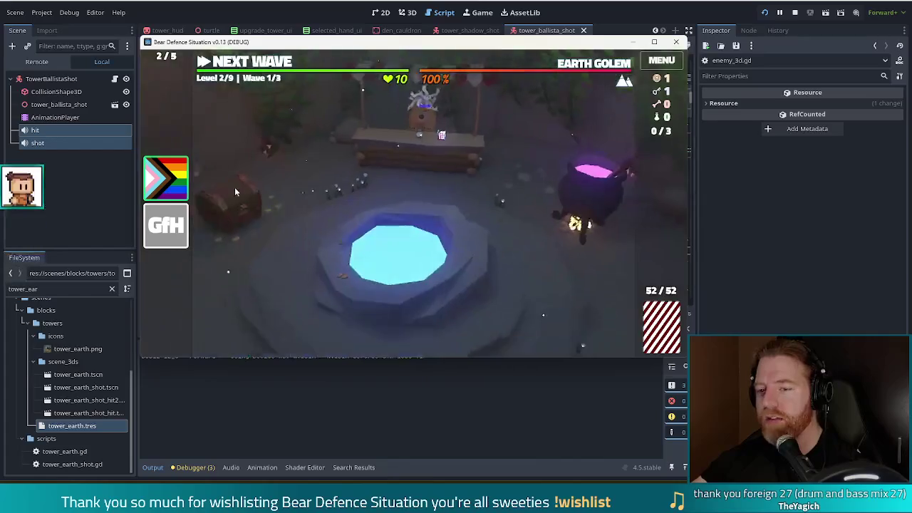
{"action": "left_click", "coordinate": [253, 199]}
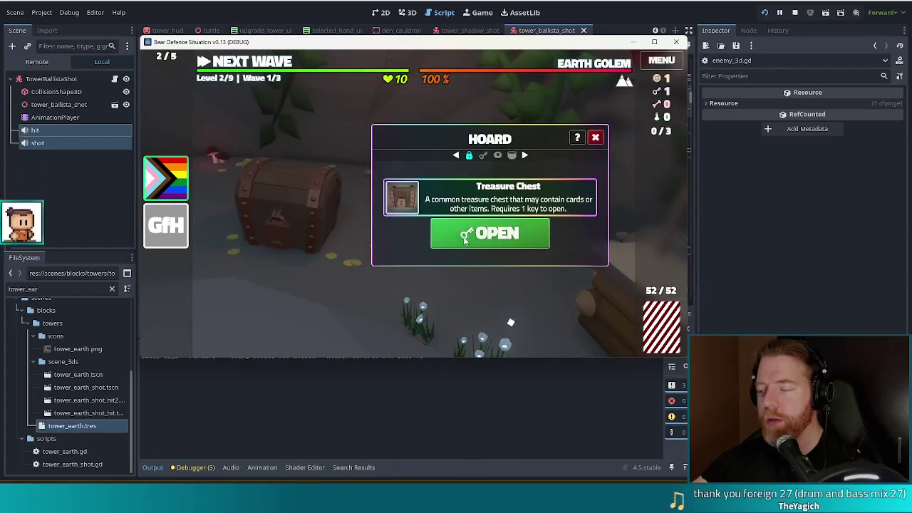
{"action": "left_click", "coordinate": [497, 234]}
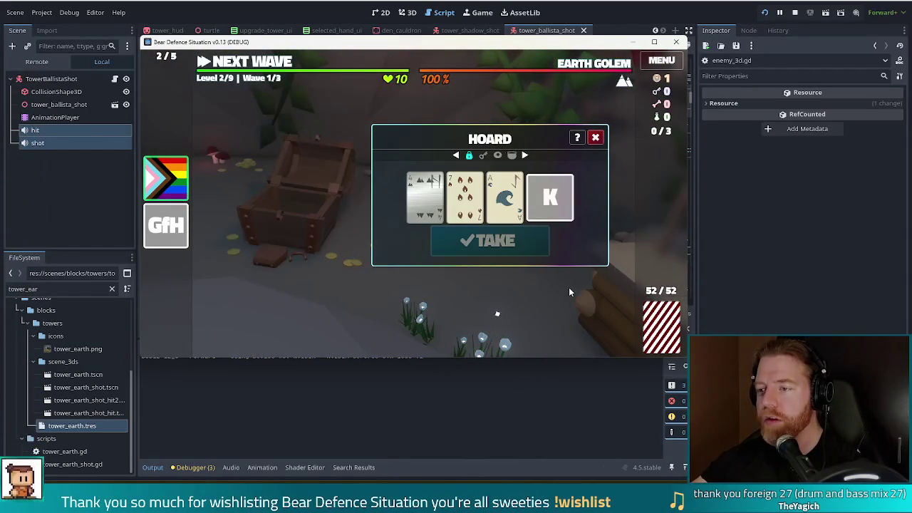
{"action": "mouse_move", "coordinate": [549, 195]}
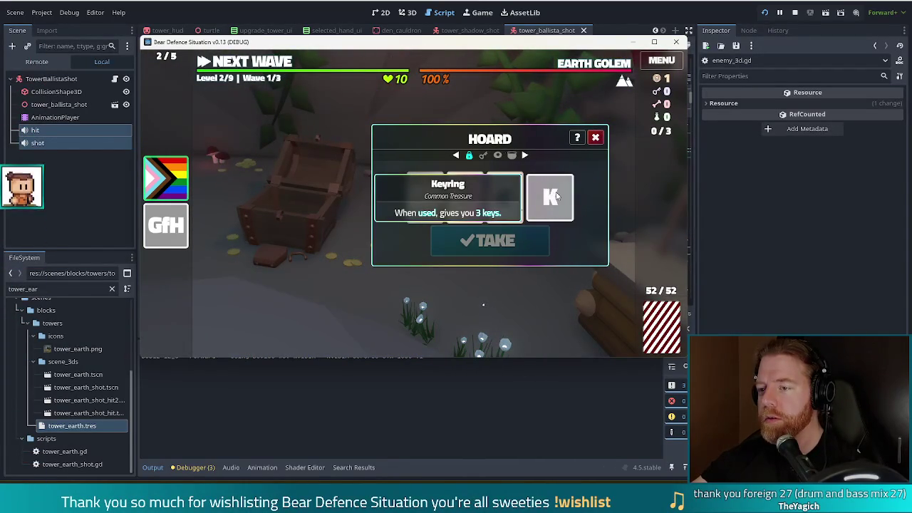
{"action": "mouse_move", "coordinate": [426, 207]}
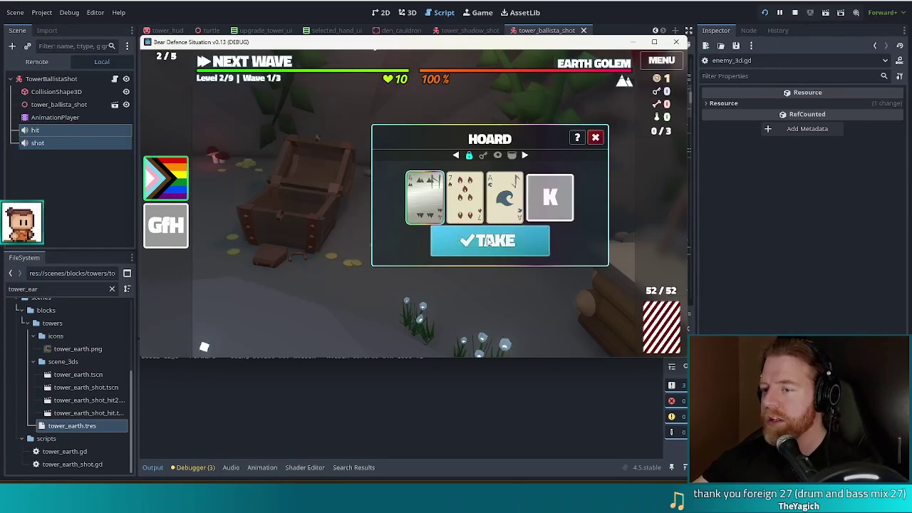
{"action": "left_click", "coordinate": [436, 239]}
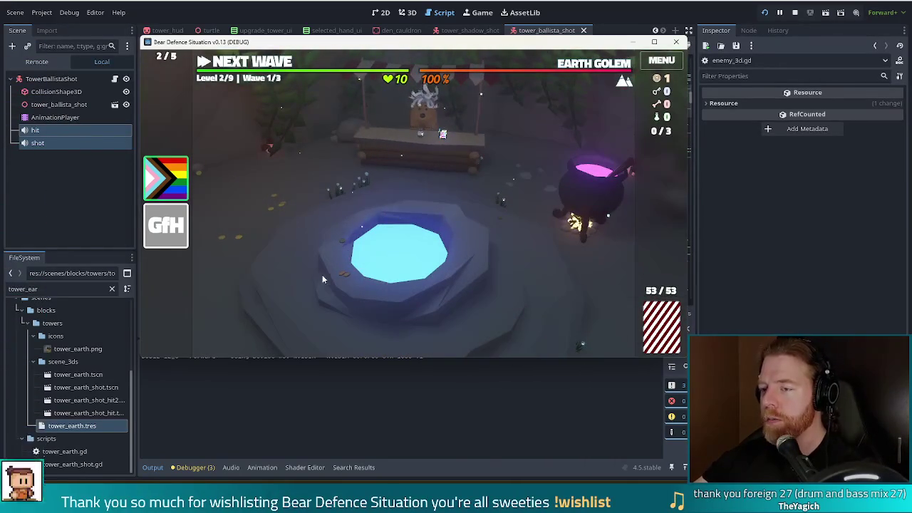
{"action": "left_click", "coordinate": [437, 163]}
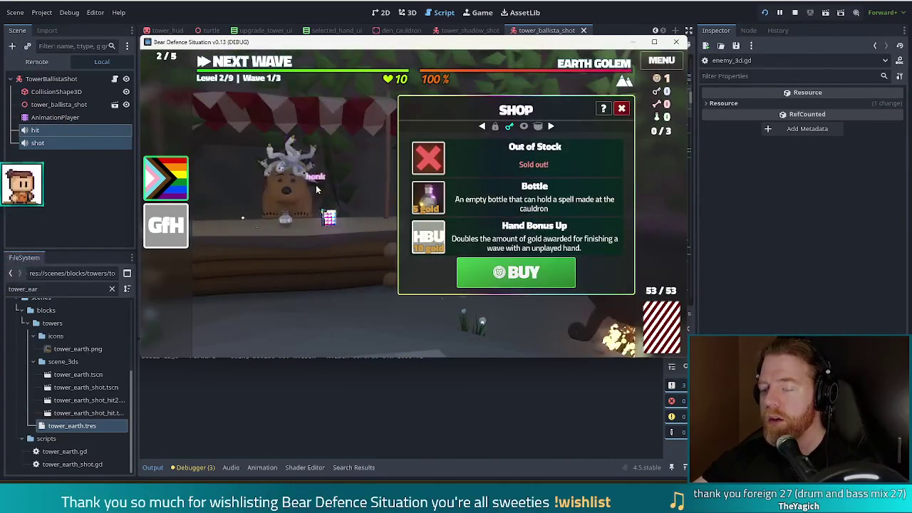
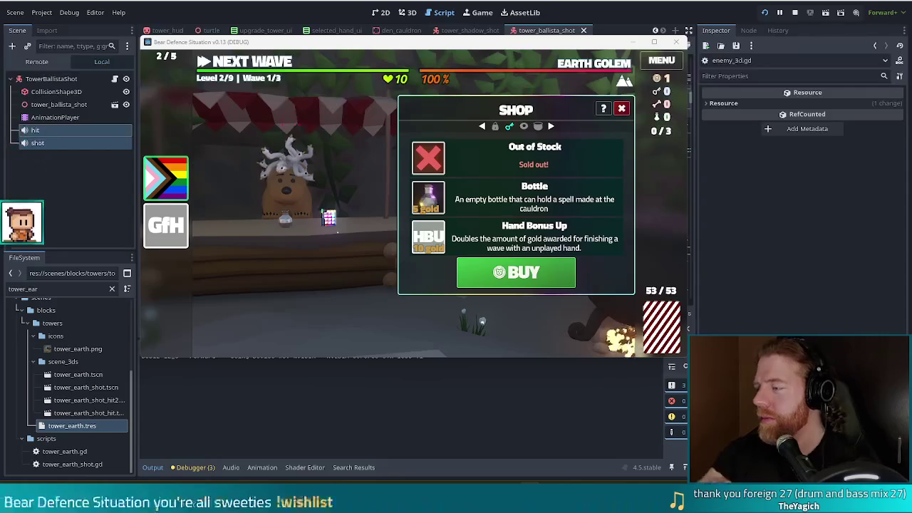
Close the in-game Shop panel, stop the game, and return to the grounded setter code
{"action": "left_click", "coordinate": [622, 109]}
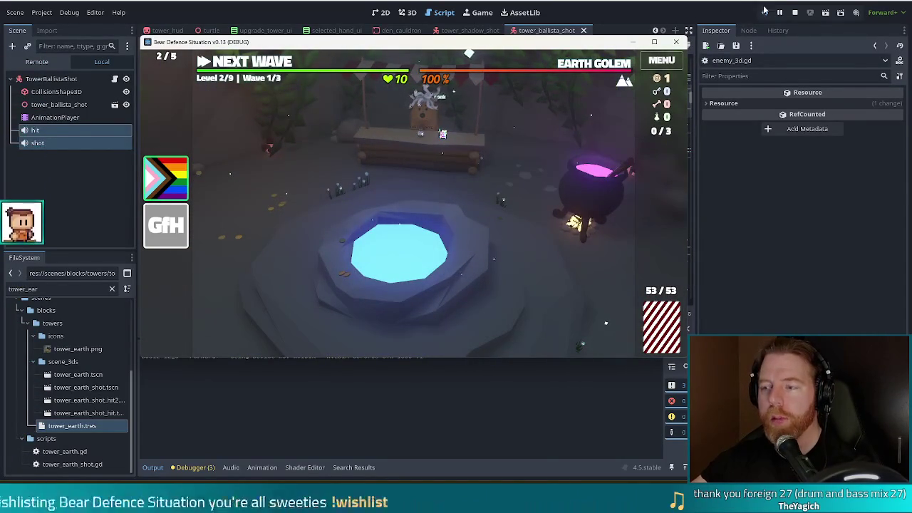
{"action": "left_click", "coordinate": [795, 14]}
{"action": "left_click", "coordinate": [399, 141]}
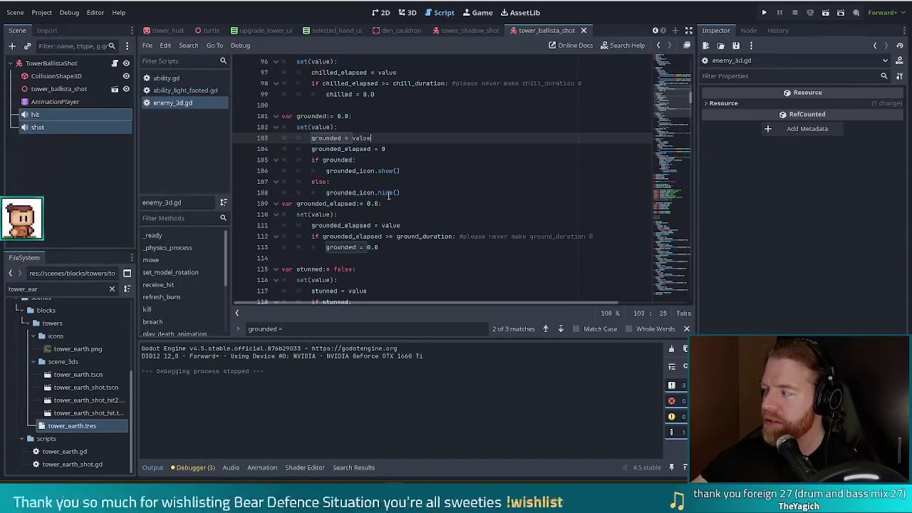
{"action": "mouse_move", "coordinate": [387, 198]}
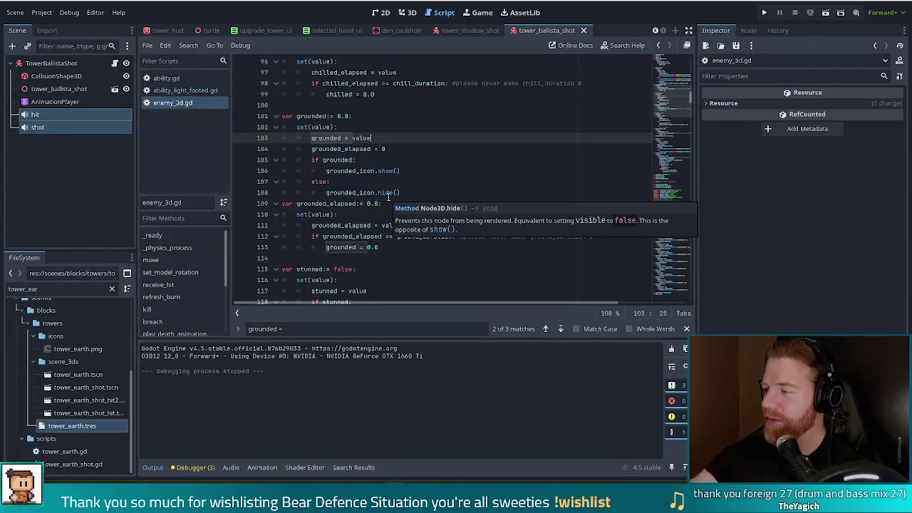
{"action": "key", "text": "Up"}
{"action": "key", "text": "Up"}
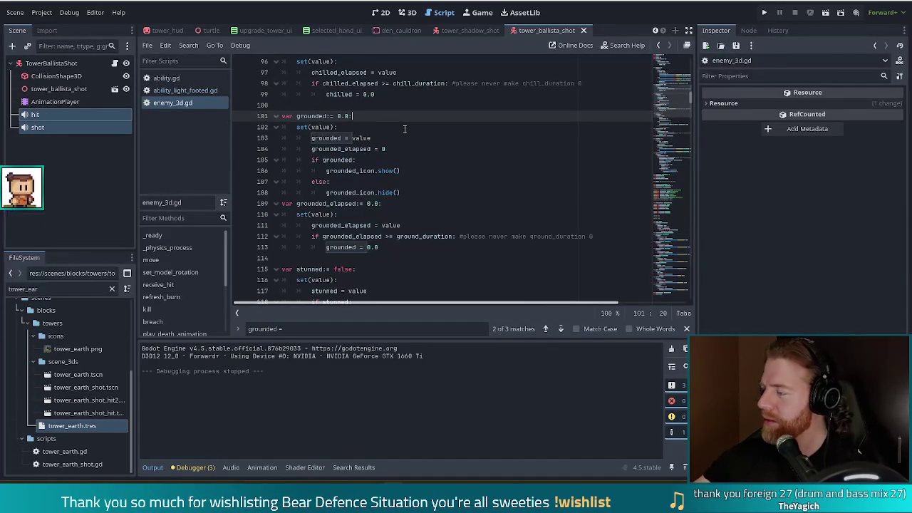
{"action": "mouse_move", "coordinate": [380, 169]}
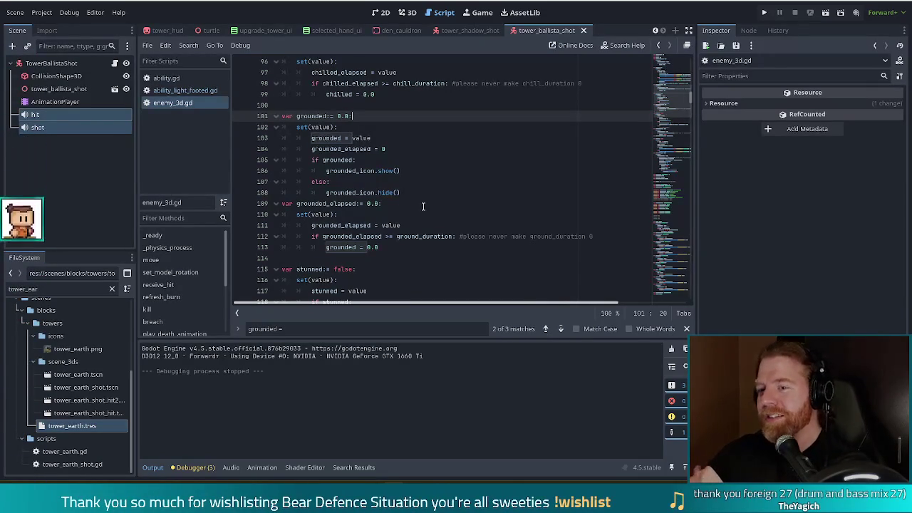
Search for 'if ground' and delete the 0.0 default from grounded's declaration on line 101
{"action": "left_click", "coordinate": [401, 148]}
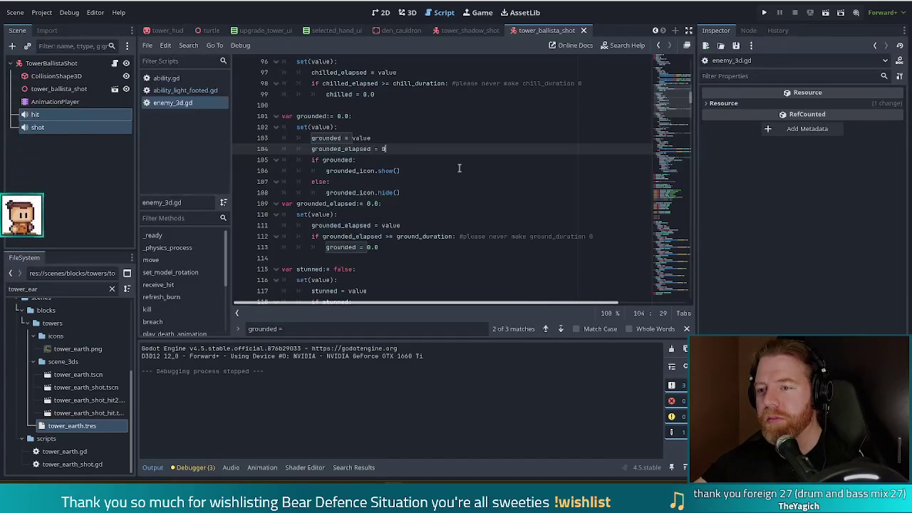
{"action": "left_click_drag", "start_coordinate": [312, 116], "coordinate": [397, 189]}
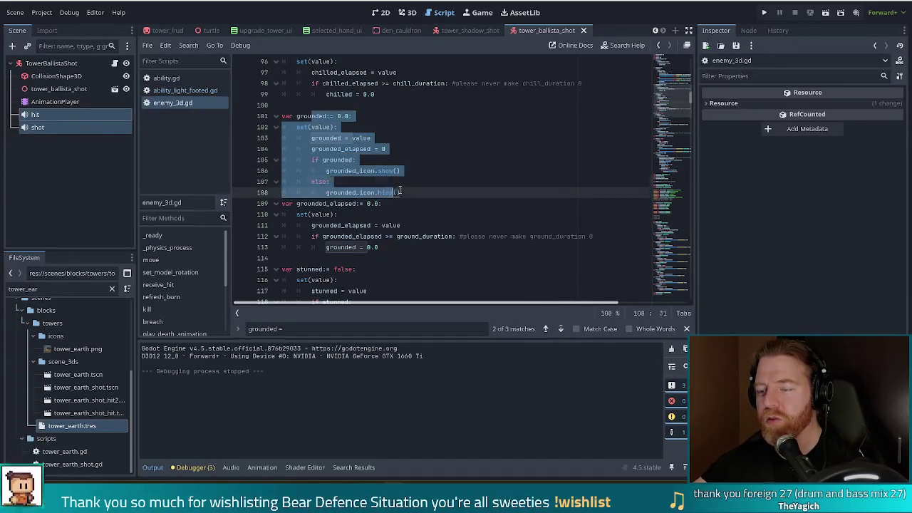
{"action": "left_click", "coordinate": [332, 115]}
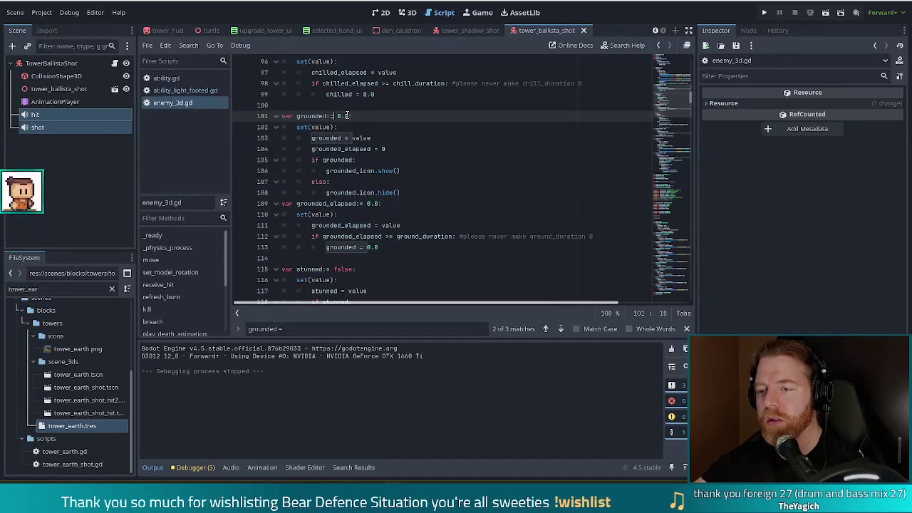
{"action": "double_click", "coordinate": [342, 116]}
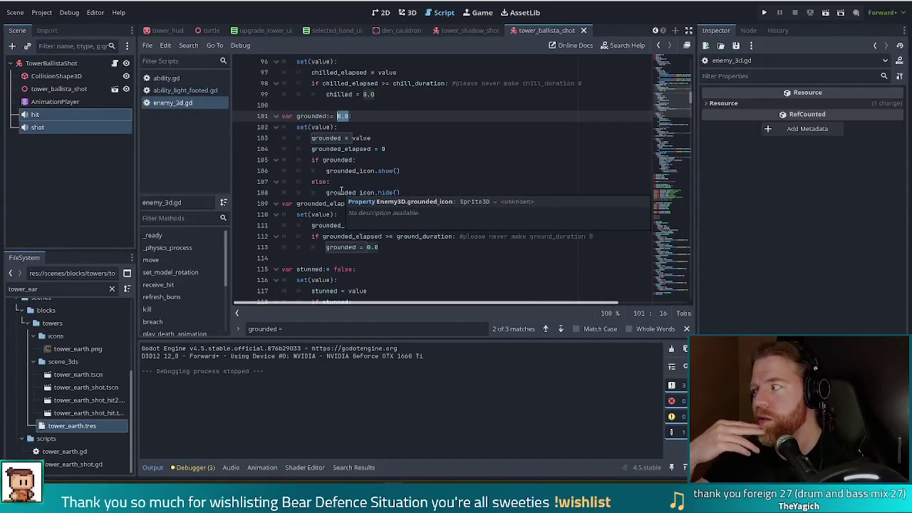
{"action": "left_click", "coordinate": [398, 140]}
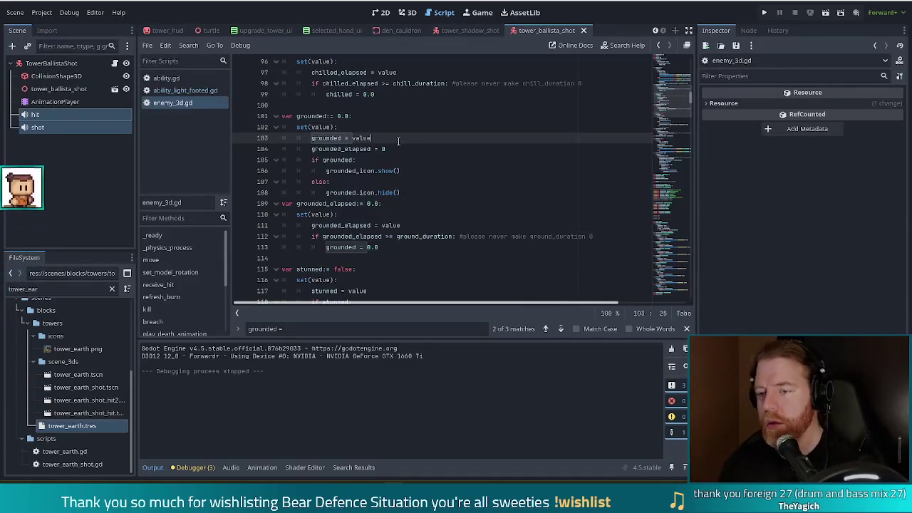
{"action": "key", "text": "ctrl+f"}
{"action": "type", "text": "if ground"}
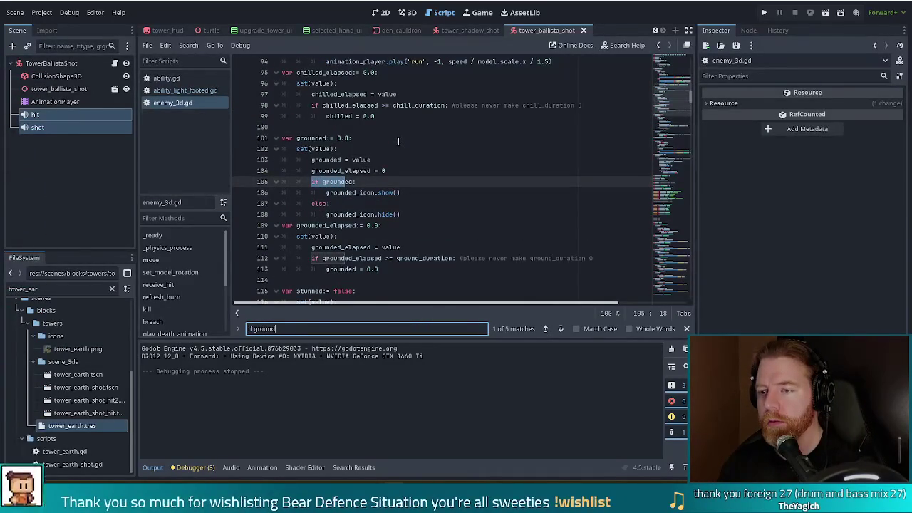
{"action": "left_click", "coordinate": [362, 181]}
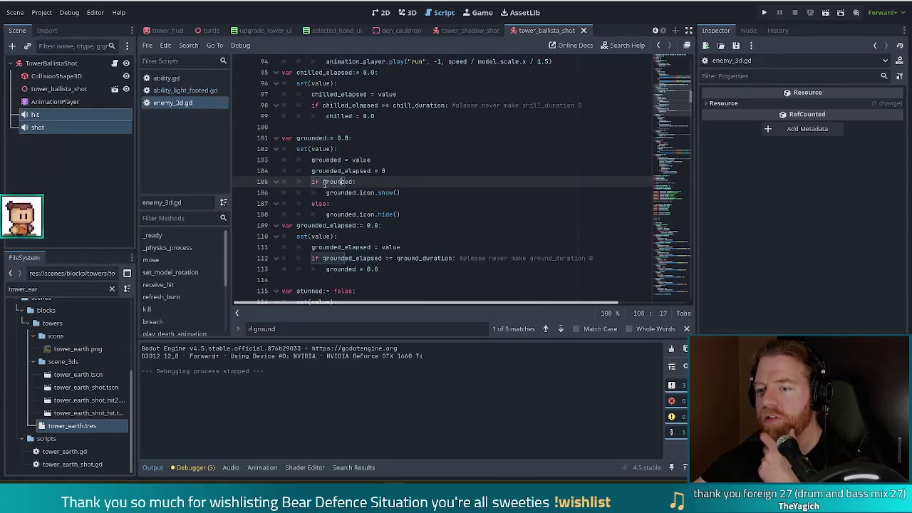
{"action": "left_click", "coordinate": [352, 181]}
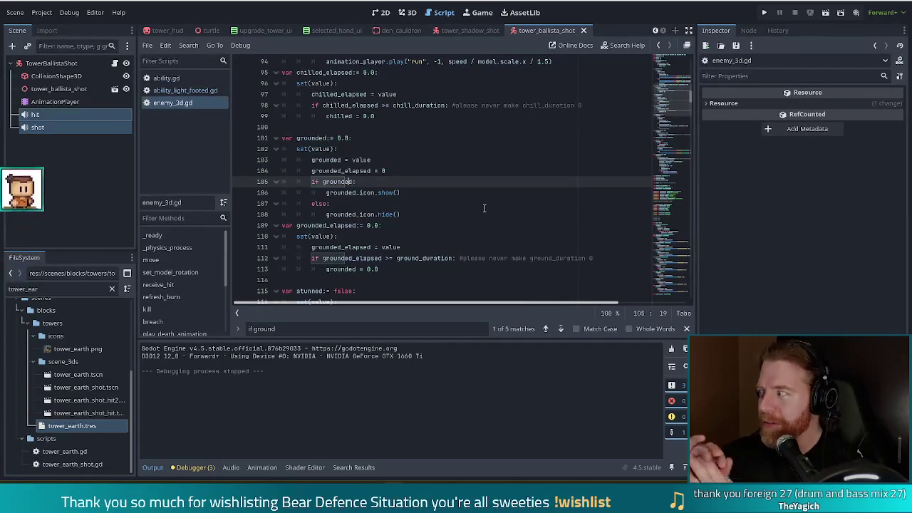
{"action": "key", "text": "Up"}
{"action": "key", "text": "Up"}
{"action": "key", "text": "Up"}
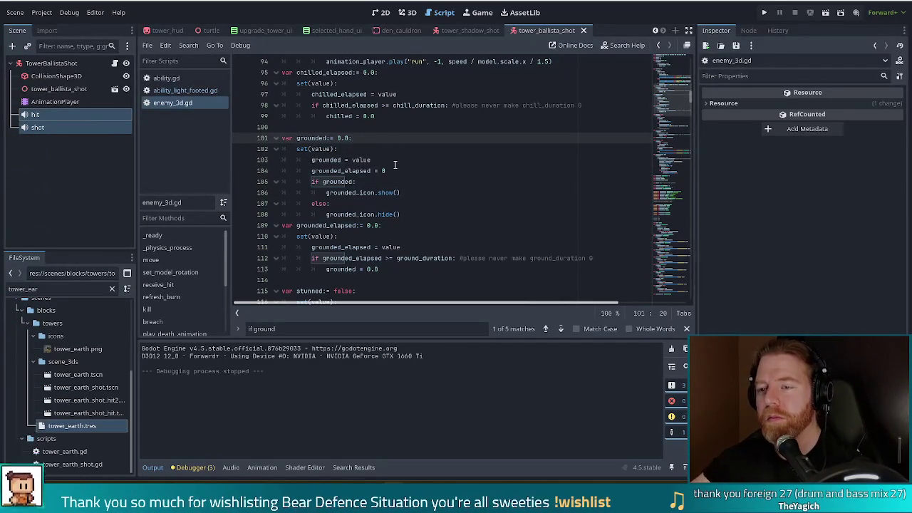
{"action": "key", "text": "BackSpace"}
{"action": "key", "text": "BackSpace"}
{"action": "key", "text": "BackSpace"}
{"action": "type", "text": "f"}
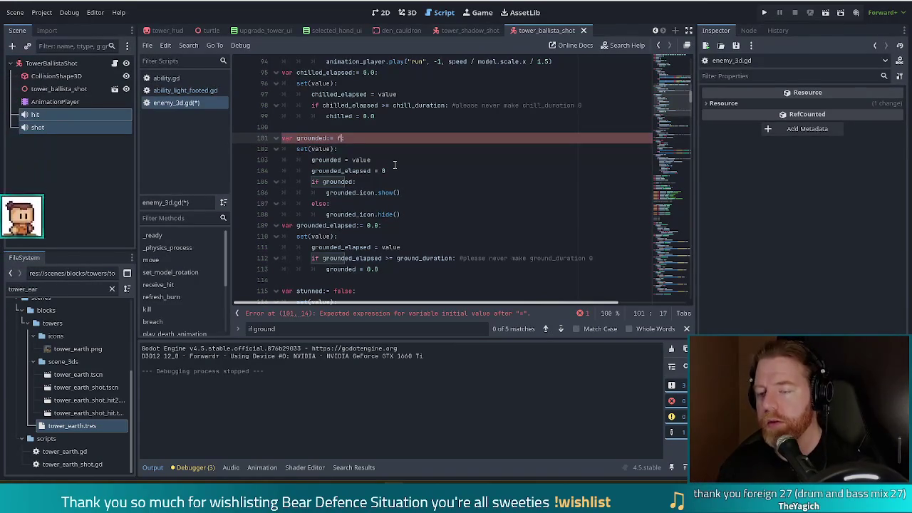
Make grounded default to false on line 101, and change line 113's reset from 0.0 to false
{"action": "type", "text": "alse:"}
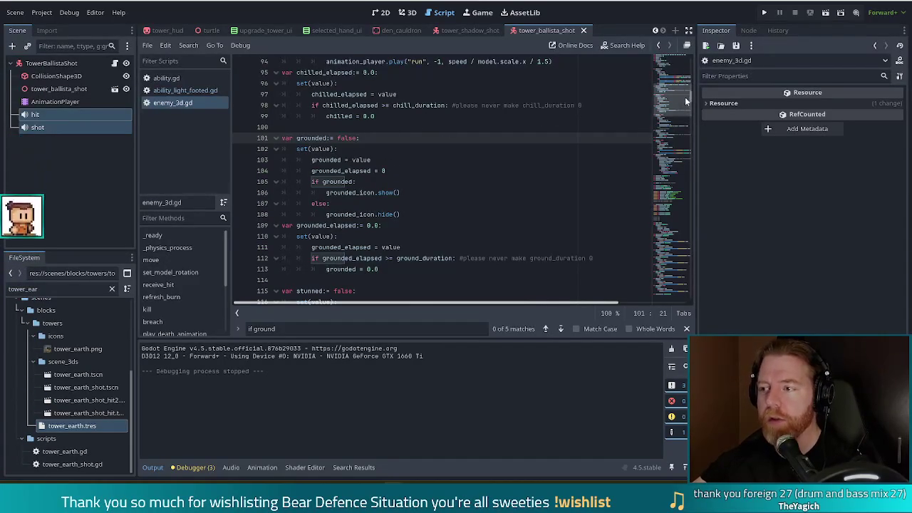
{"action": "left_click", "coordinate": [393, 175]}
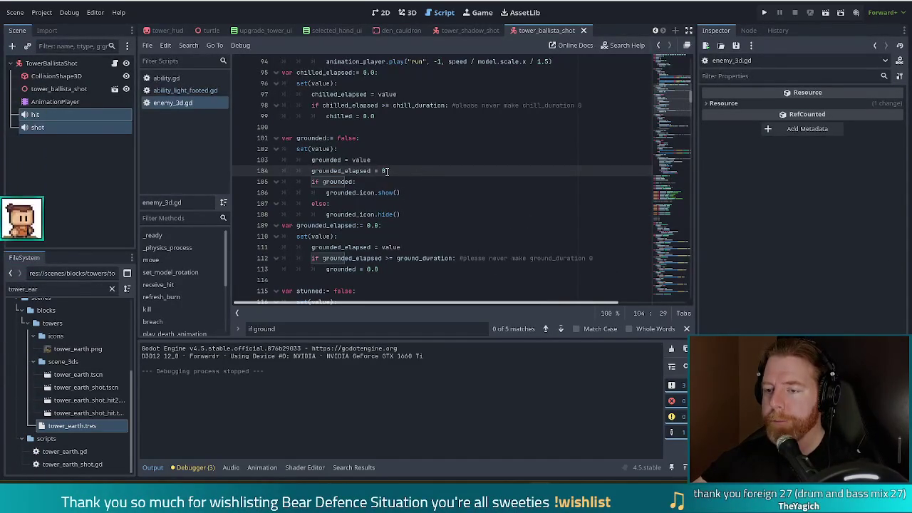
{"action": "left_click", "coordinate": [391, 225]}
{"action": "left_click", "coordinate": [386, 269]}
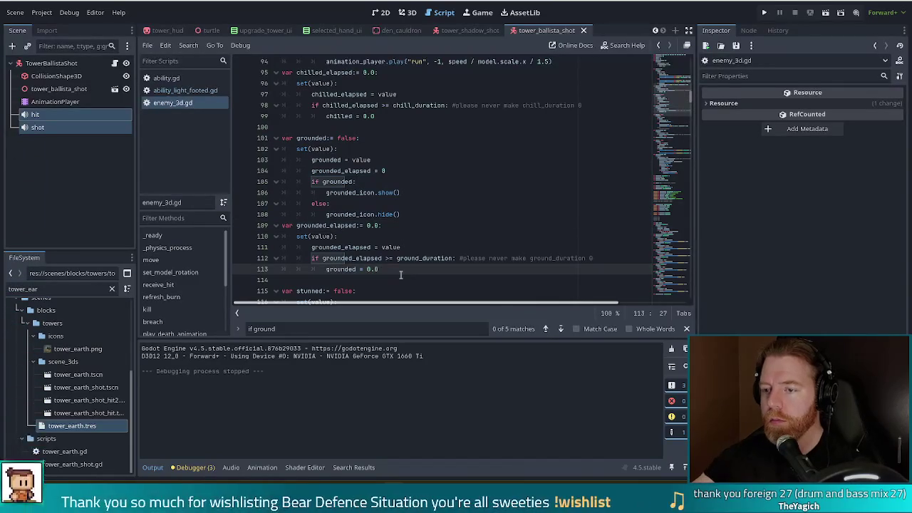
{"action": "key", "text": "BackSpace"}
{"action": "key", "text": "BackSpace"}
{"action": "key", "text": "BackSpace"}
{"action": "type", "text": "fa"}
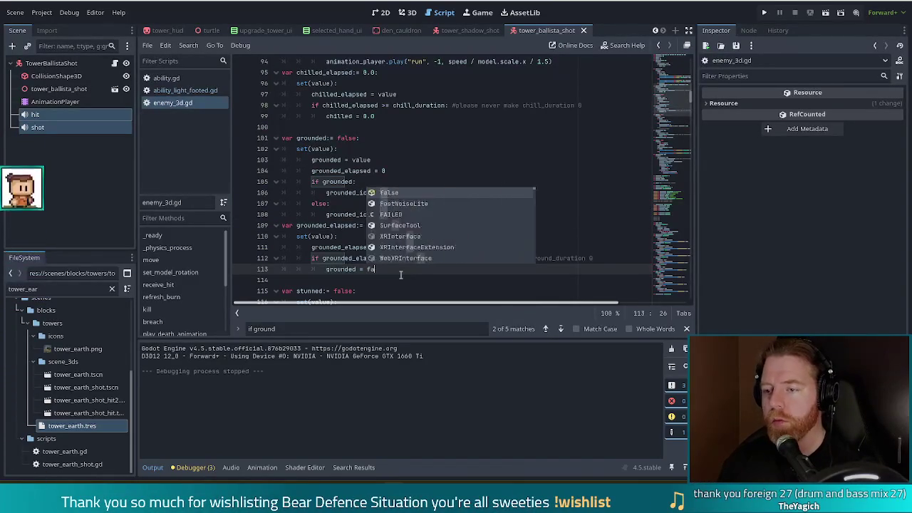
{"action": "type", "text": "lse"}
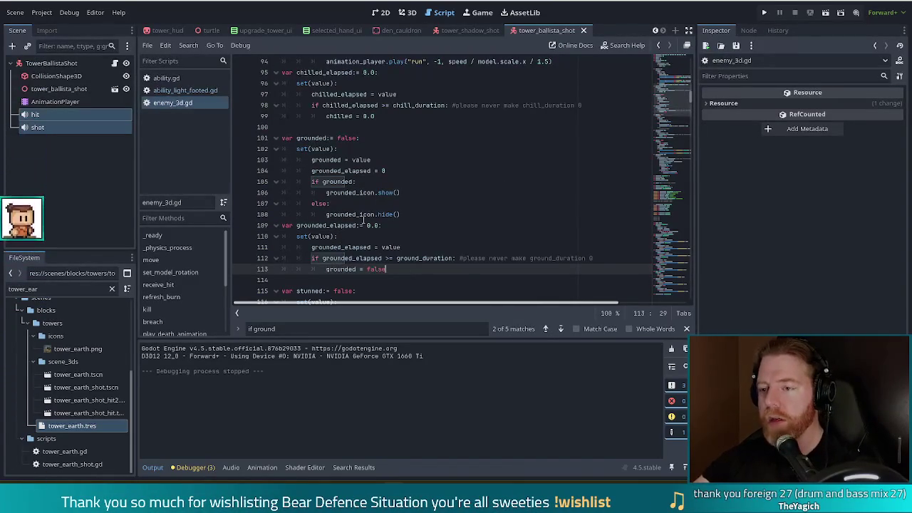
{"action": "left_click", "coordinate": [360, 214]}
{"action": "key", "text": "ctrl+f"}
Search for 'grounded' and select line 420's 1.5 + shot.tower.level * 0.25 formula
{"action": "type", "text": "gorund"}
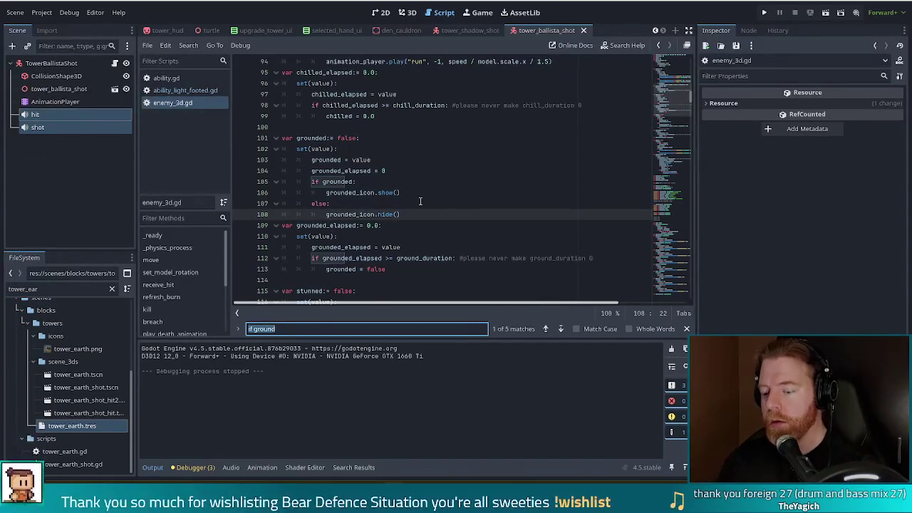
{"action": "key", "text": "BackSpace"}
{"action": "key", "text": "BackSpace"}
{"action": "key", "text": "BackSpace"}
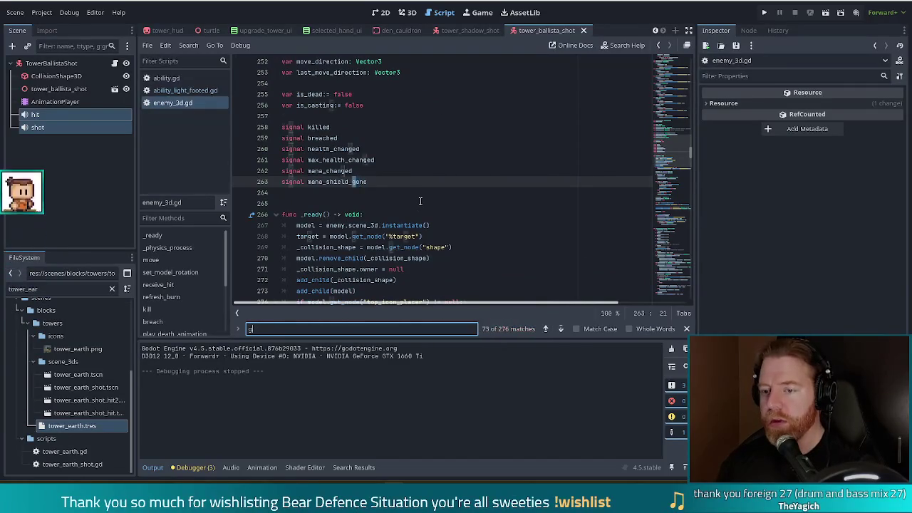
{"action": "type", "text": "rounded ="}
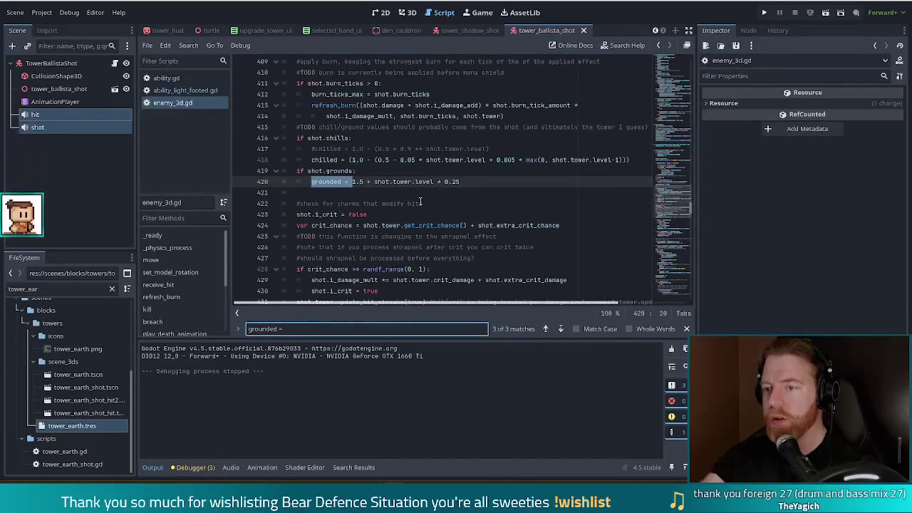
{"action": "left_click", "coordinate": [352, 182]}
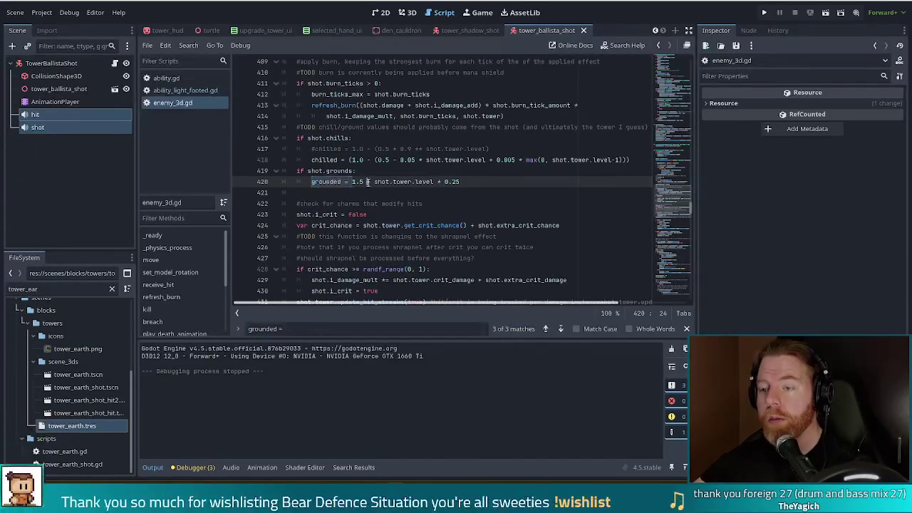
{"action": "left_click_drag", "start_coordinate": [353, 181], "coordinate": [491, 185]}
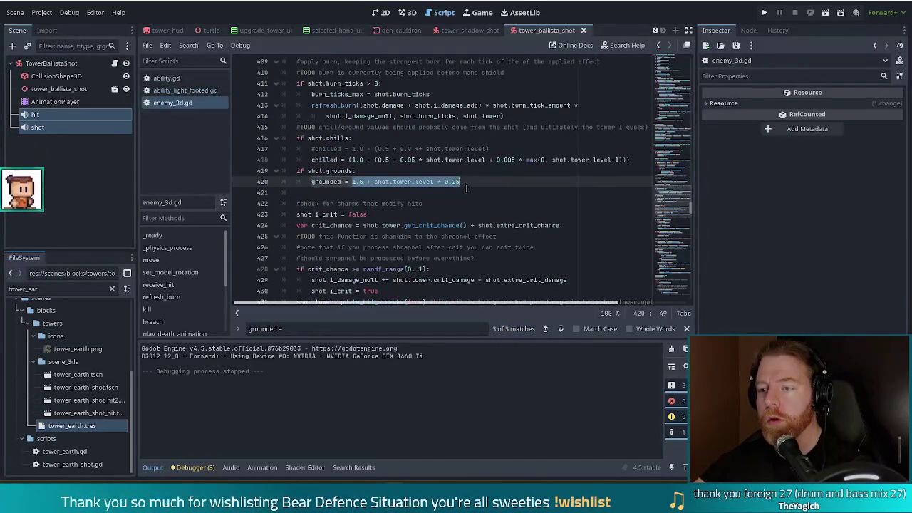
Duplicate the grounded formula line 420 directly below itself
{"action": "type", "text": "true"}
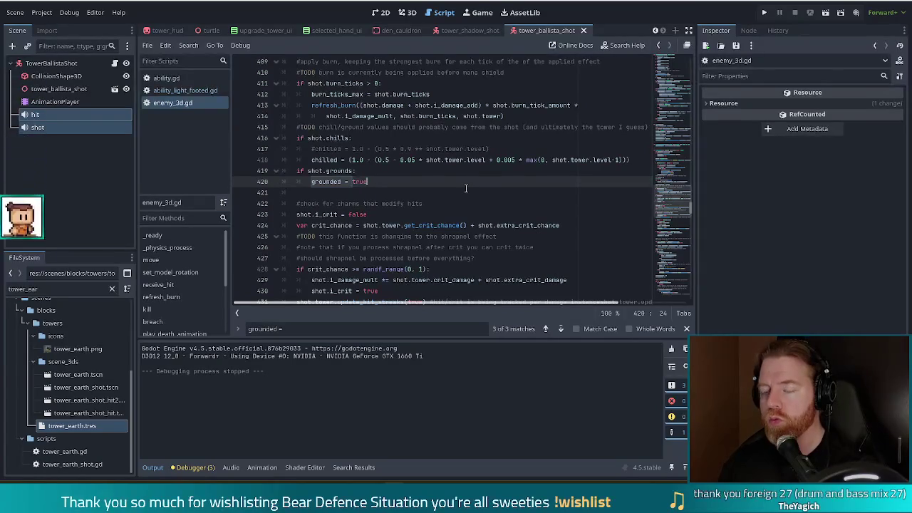
{"action": "key", "text": "ctrl+z"}
{"action": "key", "text": "End"}
{"action": "key", "text": "shift+Up"}
{"action": "key", "text": "ctrl+shift+d"}
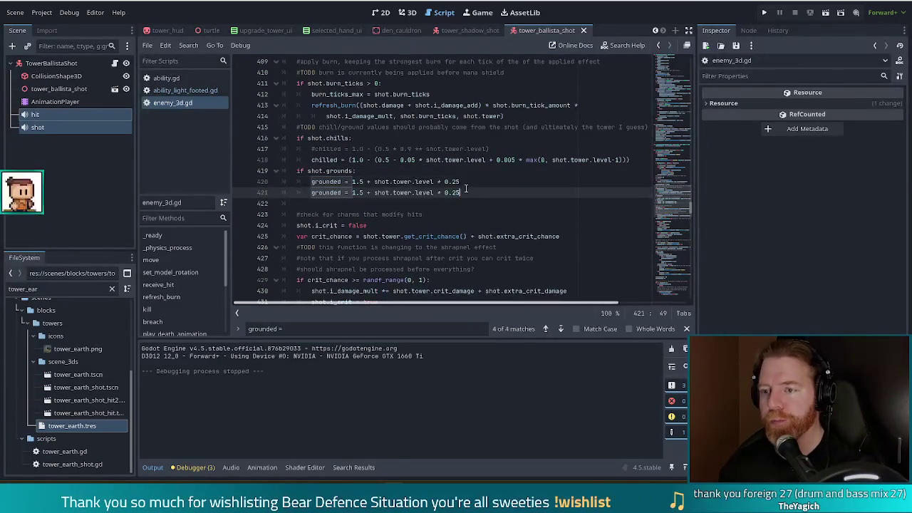
{"action": "key", "text": "Left"}
Comment out the original formula, set the copy to grounded = true, and save enemy_3d.gd
{"action": "key", "text": "ctrl+k"}
{"action": "key", "text": "Down"}
{"action": "key", "text": "End"}
{"action": "key", "text": "ctrl+shift+Left"}
{"action": "key", "text": "ctrl+shift+Left"}
{"action": "key", "text": "ctrl+shift+Left"}
{"action": "key", "text": "ctrl+shift+Left"}
{"action": "key", "text": "ctrl+shift+Left"}
{"action": "key", "text": "ctrl+shift+Left"}
{"action": "type", "text": "t"}
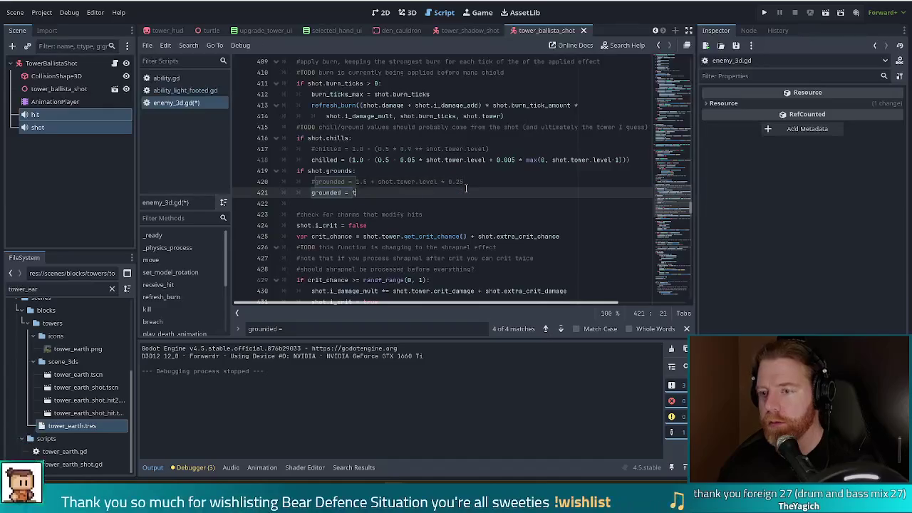
{"action": "key", "text": "BackSpace"}
{"action": "key", "text": "Return"}
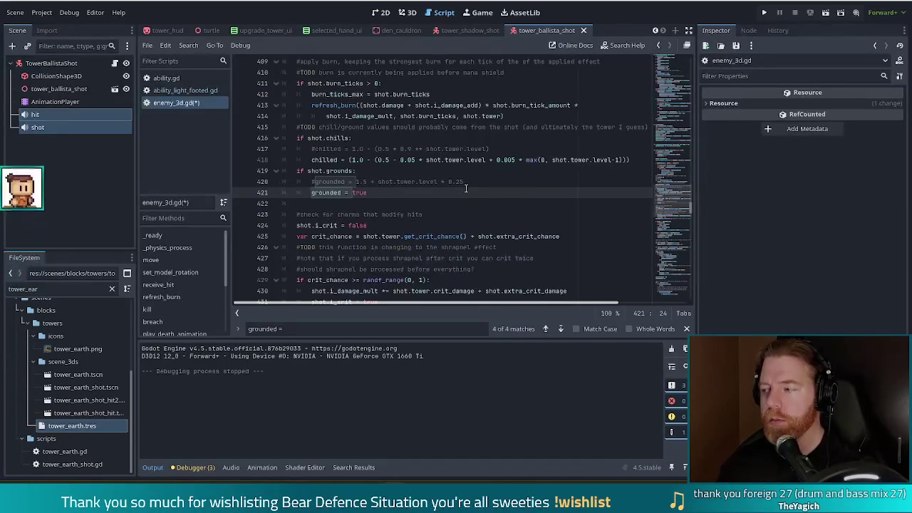
{"action": "key", "text": "ctrl+s"}
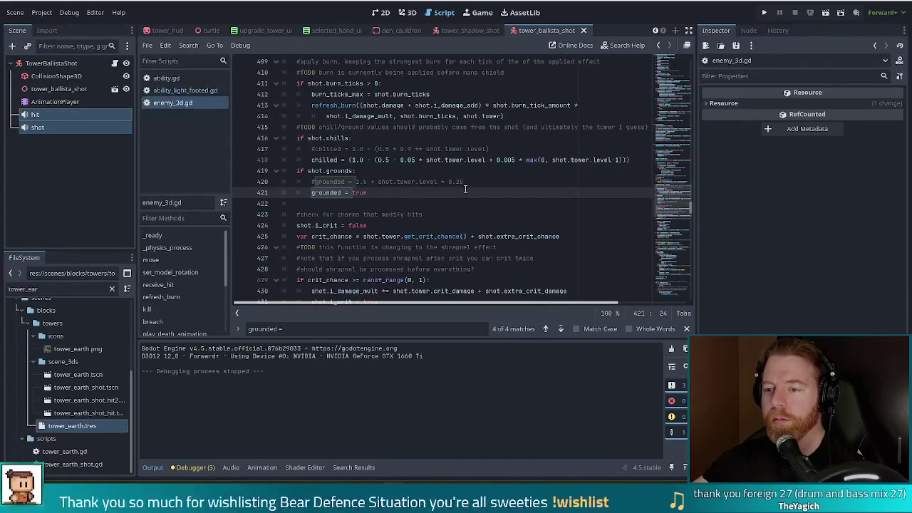
{"action": "left_click", "coordinate": [422, 182]}
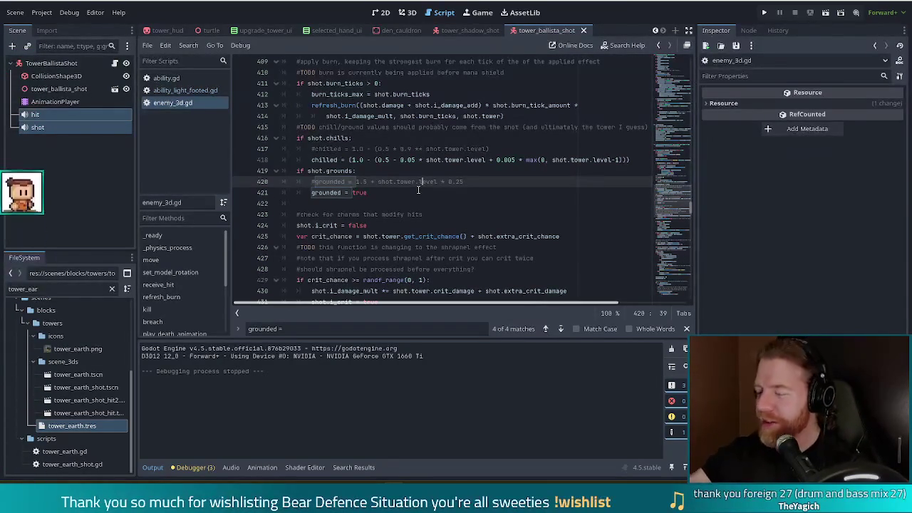
{"action": "mouse_move", "coordinate": [361, 100]}
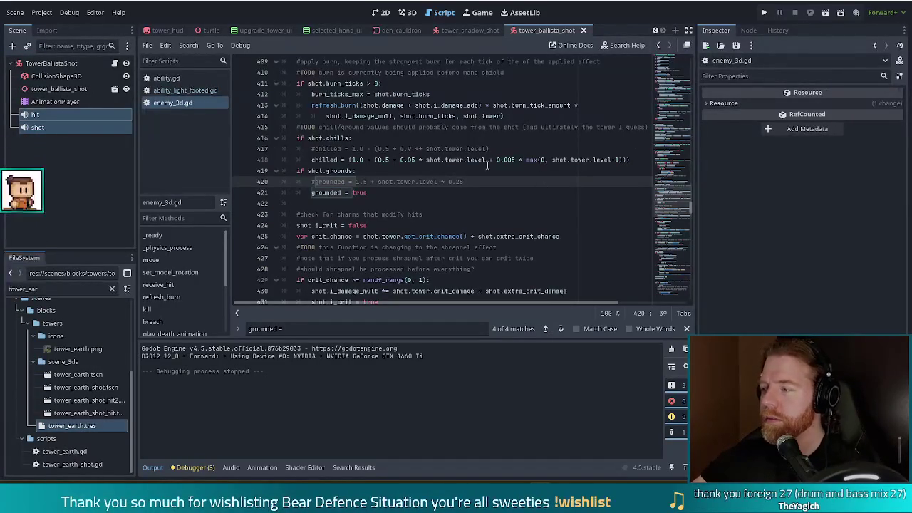
{"action": "left_click", "coordinate": [372, 191]}
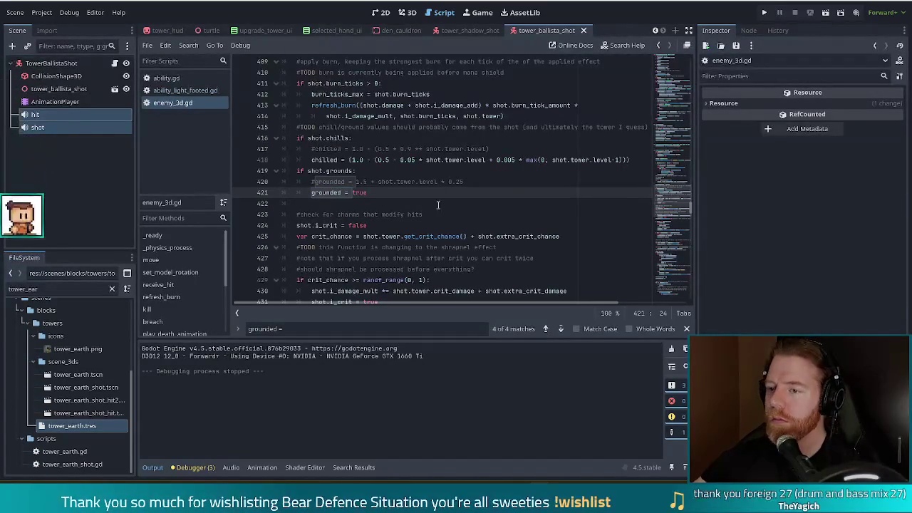
{"action": "left_click", "coordinate": [415, 182]}
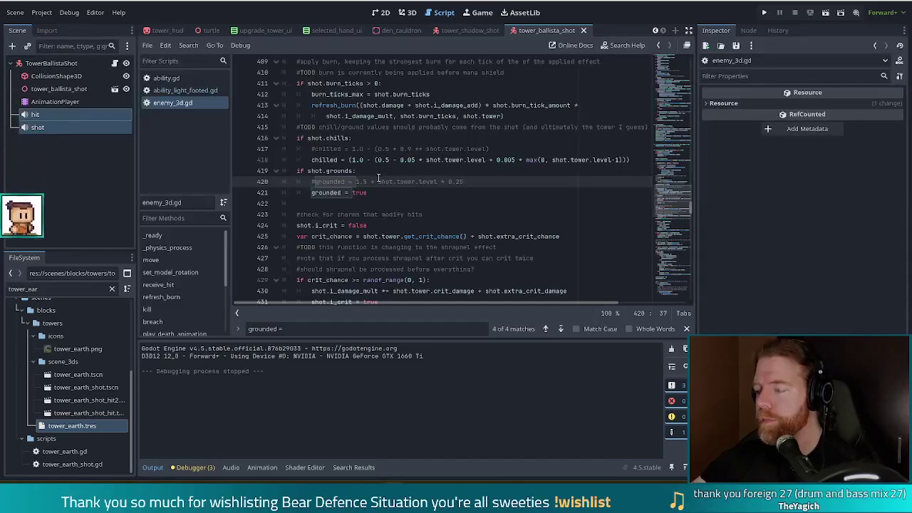
{"action": "left_click", "coordinate": [435, 181]}
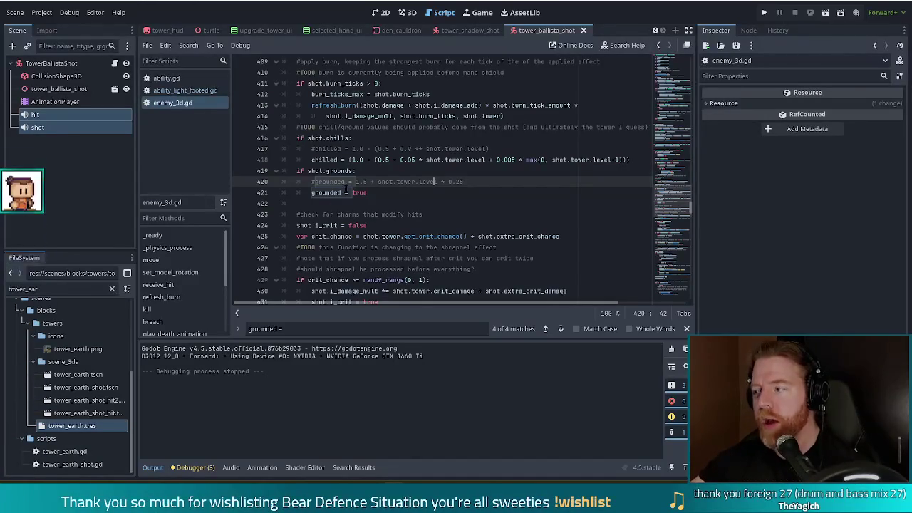
{"action": "left_click", "coordinate": [421, 192]}
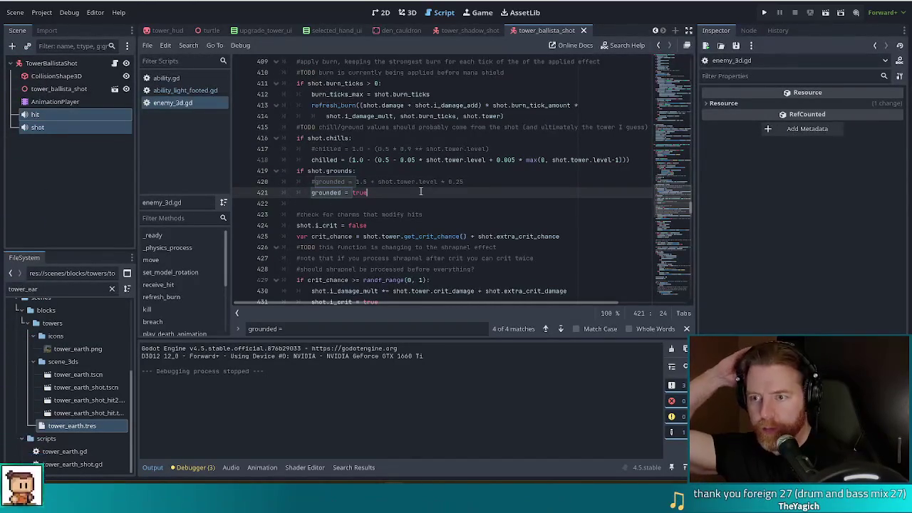
{"action": "left_click", "coordinate": [360, 192]}
{"action": "left_click", "coordinate": [332, 195], "text": "ctrl"}
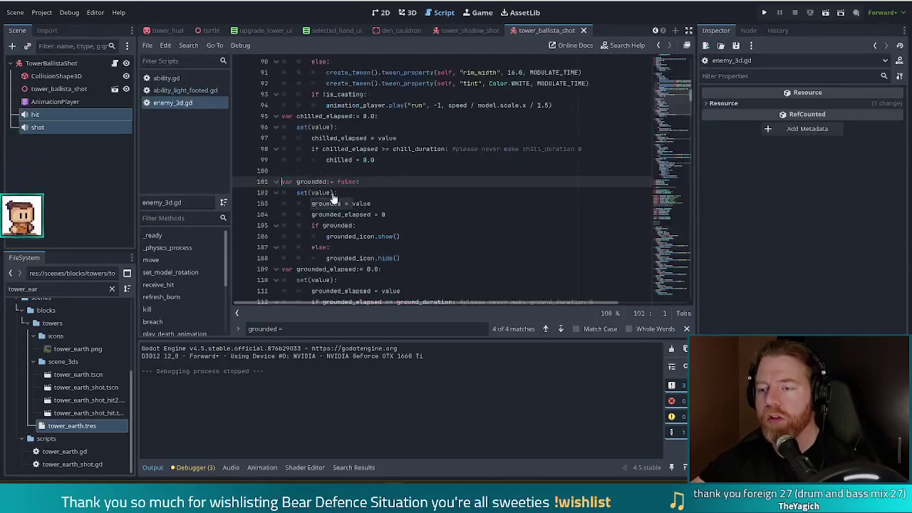
{"action": "scroll", "coordinate": [357, 178], "scroll_direction": "down", "scroll_amount": 2}
{"action": "left_click", "coordinate": [372, 149]}
{"action": "left_click", "coordinate": [399, 149]}
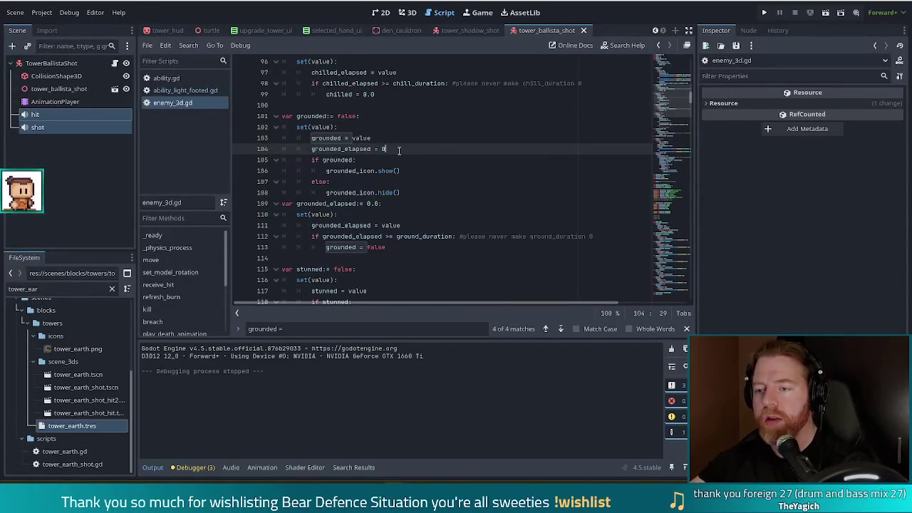
{"action": "key", "text": "alt+Left"}
{"action": "left_click", "coordinate": [381, 182]}
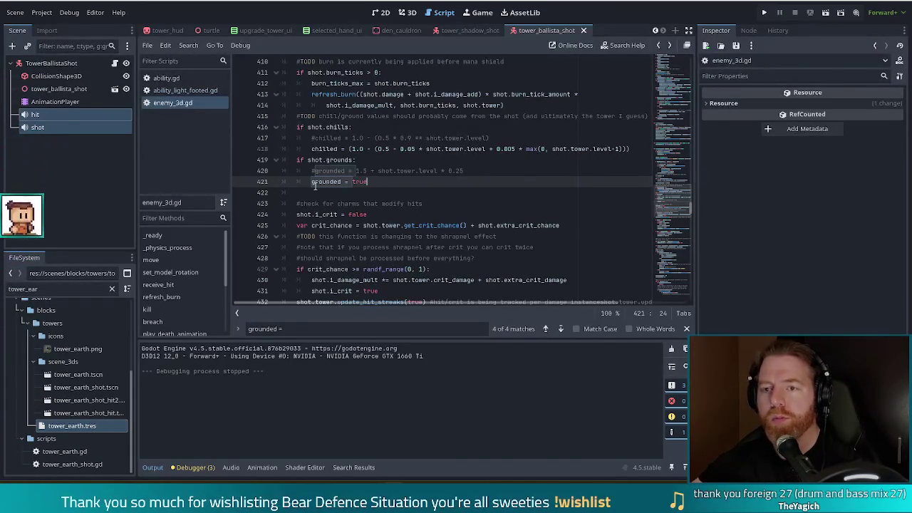
{"action": "left_click", "coordinate": [6, 288]}
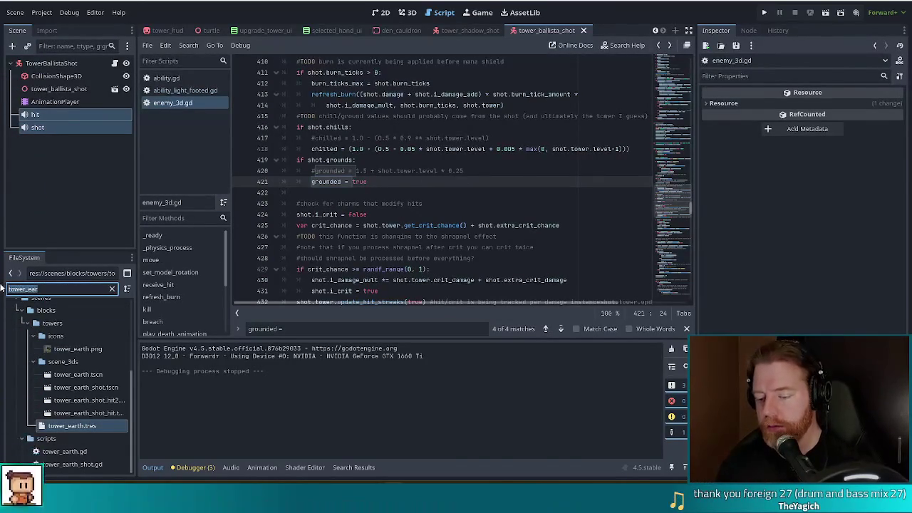
{"action": "type", "text": "earth_shot"}
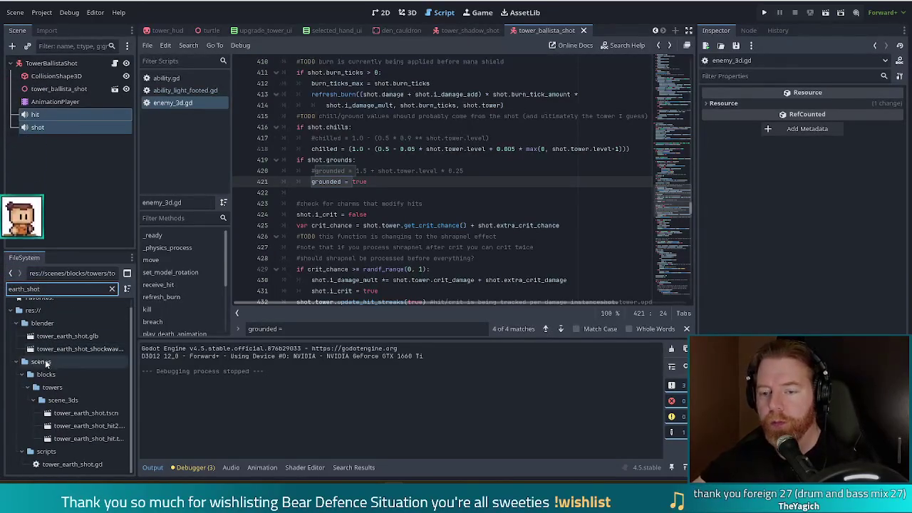
{"action": "double_click", "coordinate": [70, 417]}
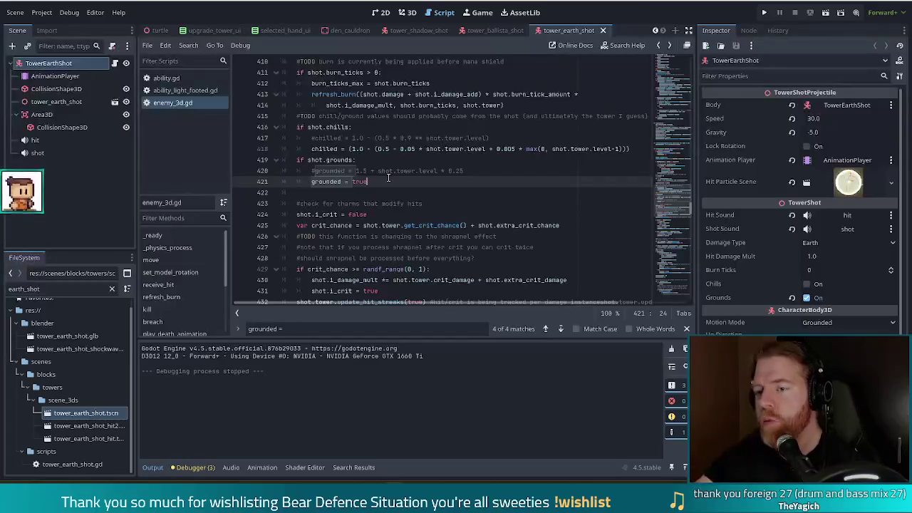
{"action": "left_click", "coordinate": [360, 182]}
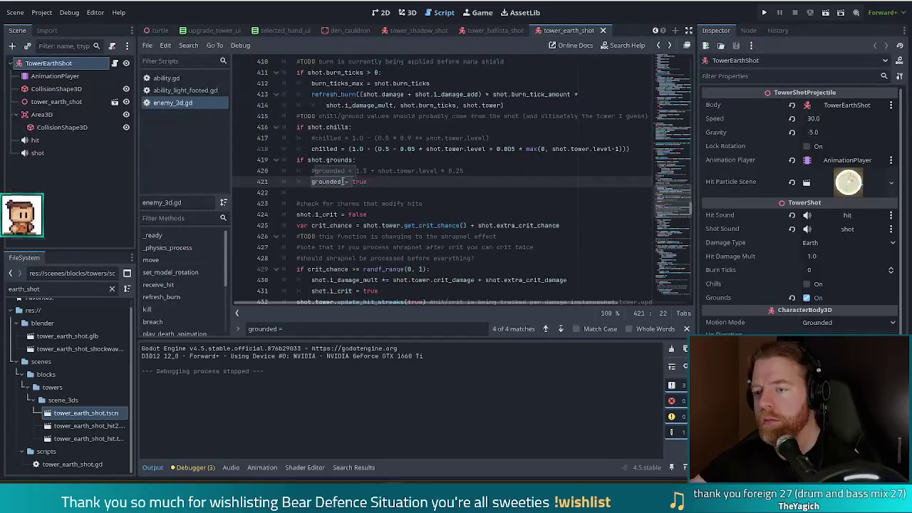
{"action": "left_click", "coordinate": [329, 182]}
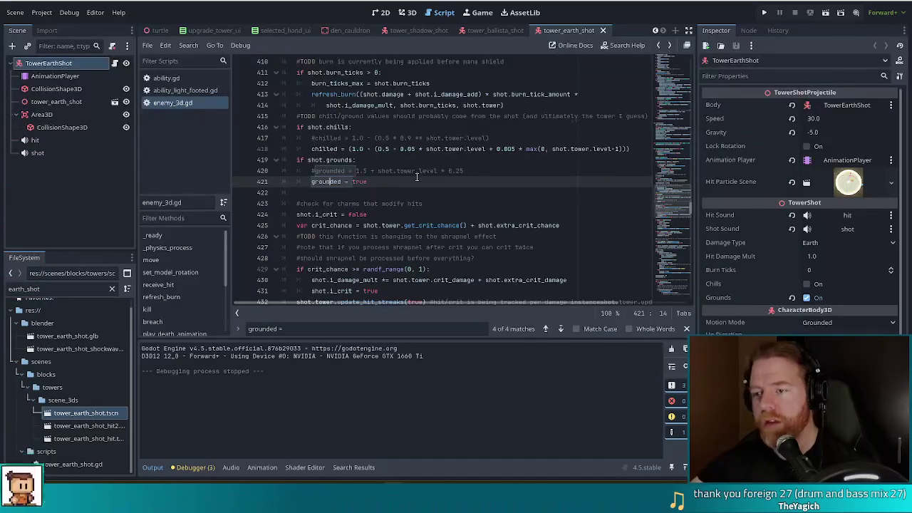
{"action": "left_click", "coordinate": [472, 171]}
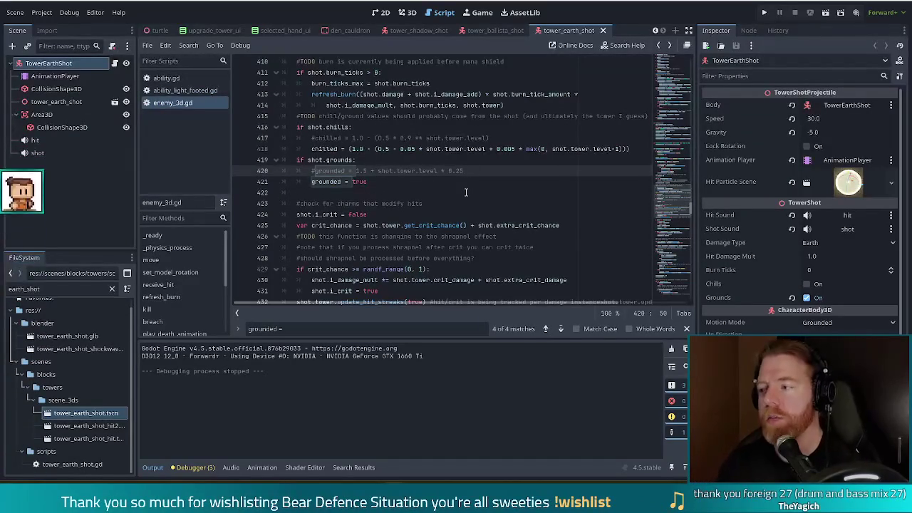
{"action": "key", "text": "Return"}
Start a ground_duration = line via autocomplete, then open the Imgur GIF in its own window
{"action": "type", "text": "round"}
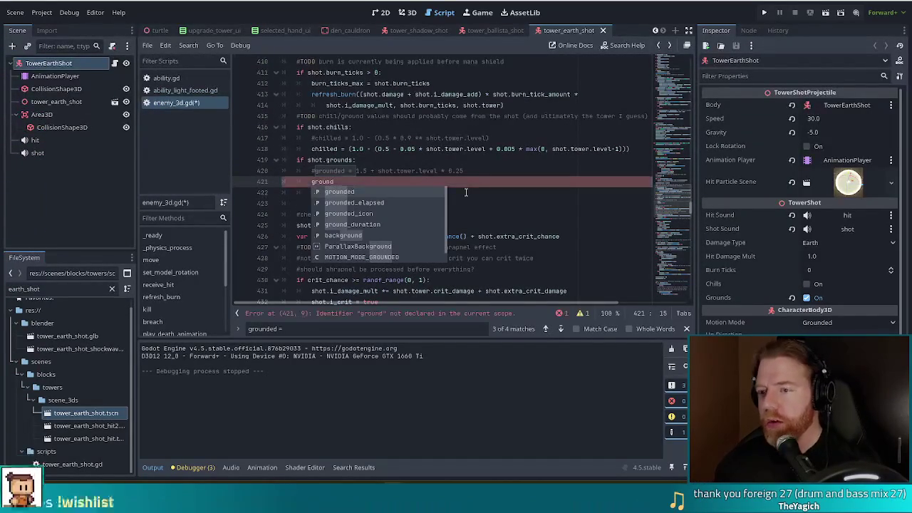
{"action": "key", "text": "Down"}
{"action": "key", "text": "Down"}
{"action": "key", "text": "Down"}
{"action": "key", "text": "Return"}
{"action": "type", "text": "="}
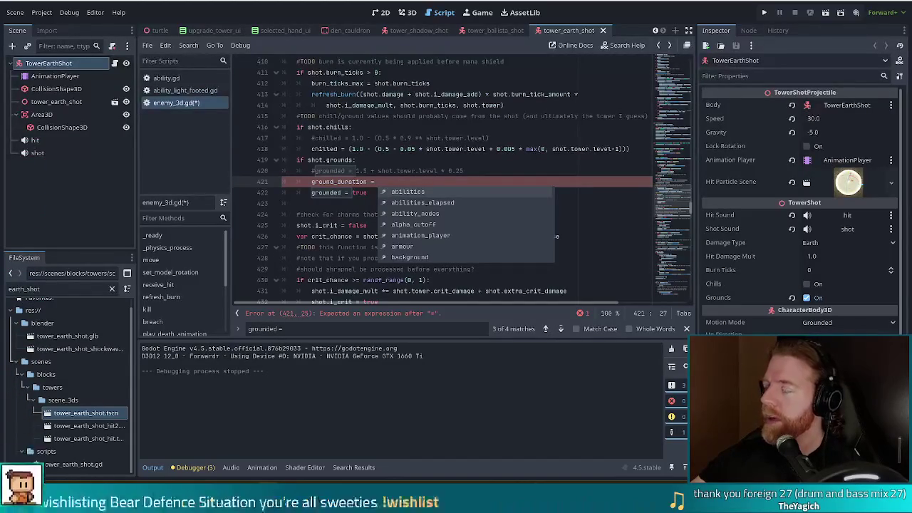
{"action": "mouse_move", "coordinate": [584, 119]}
{"action": "left_mouse_down"}
{"action": "mouse_move", "coordinate": [555, 103]}
{"action": "mouse_move", "coordinate": [582, 109]}
{"action": "left_mouse_up"}
{"action": "left_click_drag", "start_coordinate": [638, 16], "coordinate": [386, 16]}
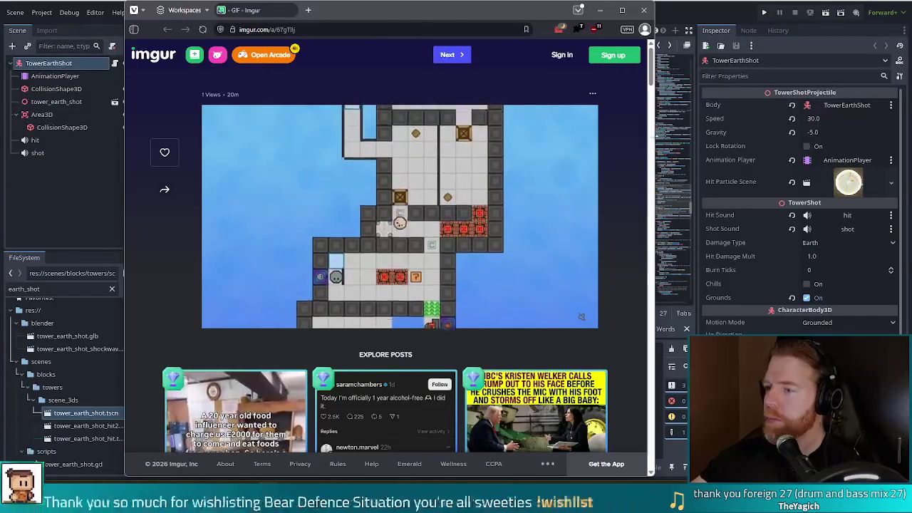
{"action": "left_click", "coordinate": [644, 13]}
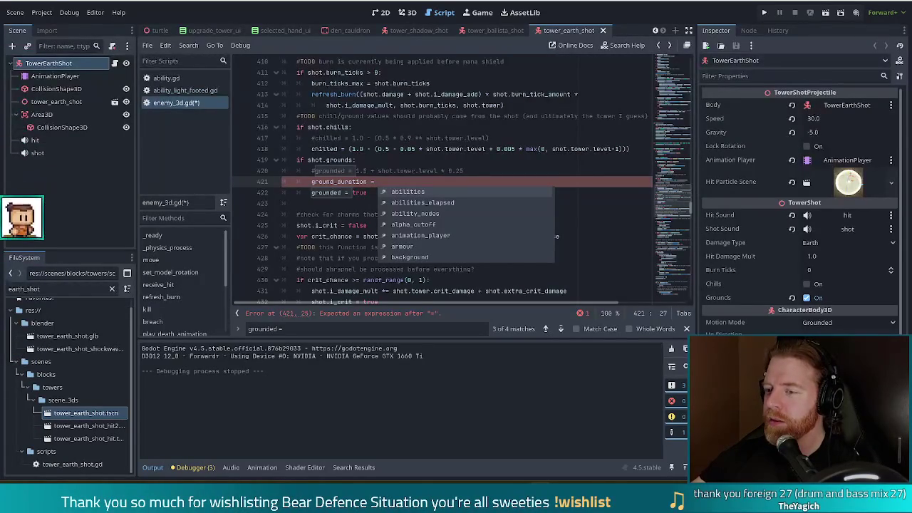
Review the commented-out grounded formula and the unfinished ground_duration = line above grounded = true
{"action": "left_click", "coordinate": [412, 176]}
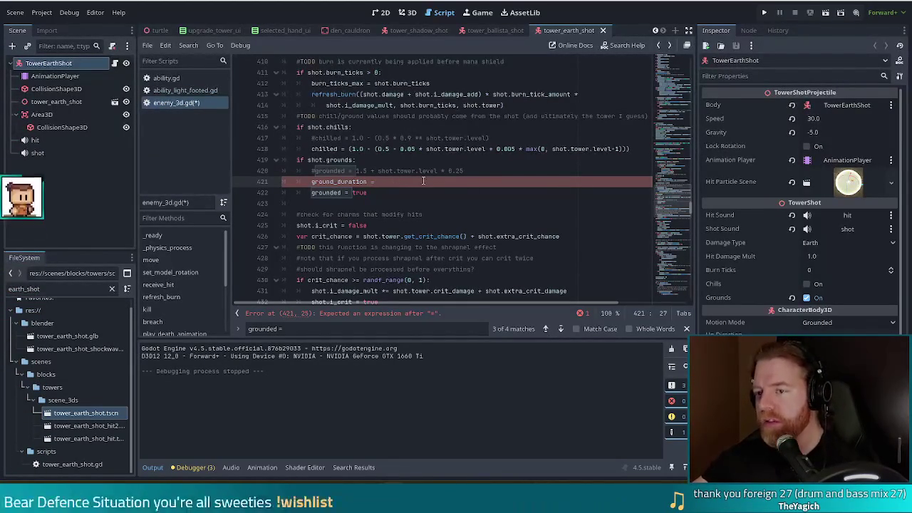
{"action": "mouse_move", "coordinate": [346, 160]}
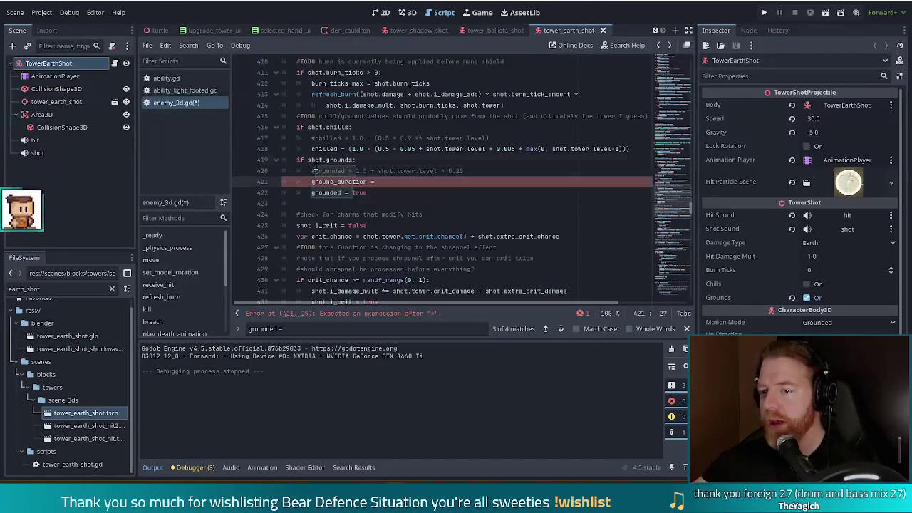
{"action": "left_click_drag", "start_coordinate": [474, 172], "coordinate": [311, 171]}
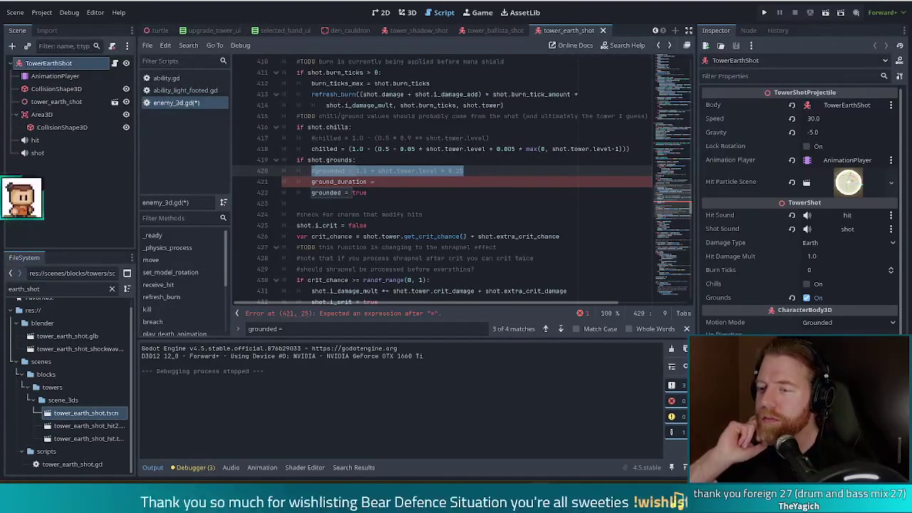
{"action": "left_click", "coordinate": [446, 198]}
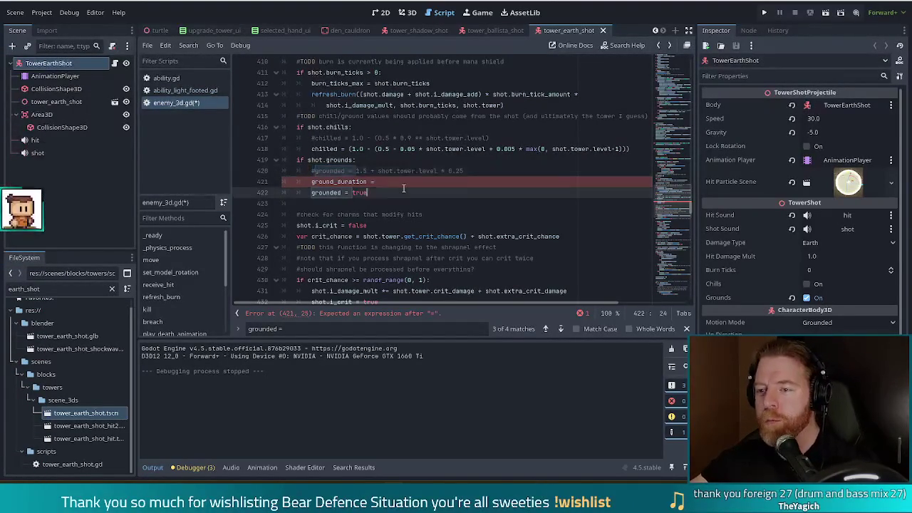
{"action": "left_click", "coordinate": [418, 184]}
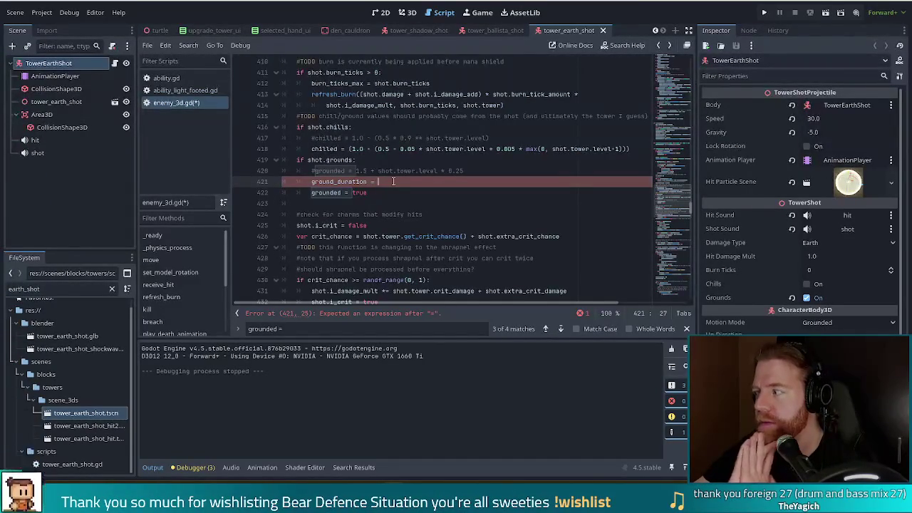
{"action": "key", "text": "shift+Left"}
{"action": "key", "text": "shift+Left"}
{"action": "key", "text": "shift+Left"}
{"action": "key", "text": "Right"}
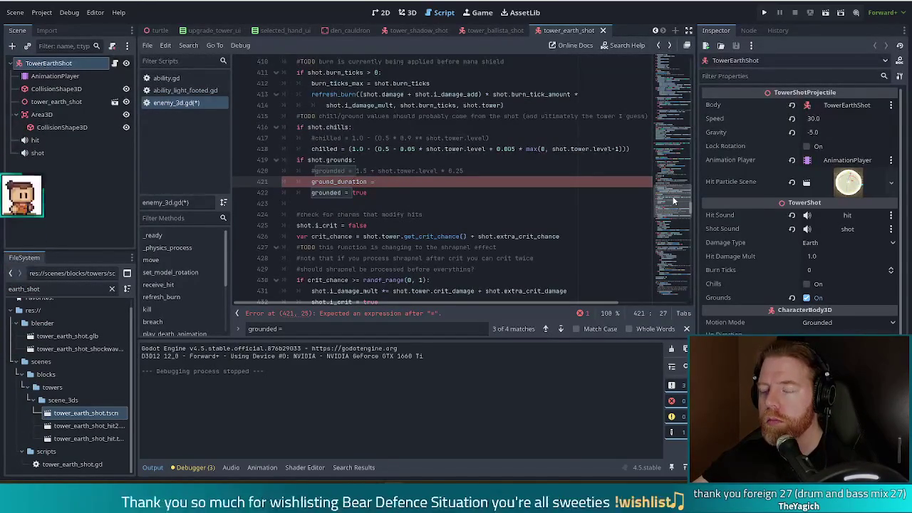
{"action": "mouse_move", "coordinate": [673, 201]}
{"action": "left_mouse_down"}
{"action": "mouse_move", "coordinate": [679, 65]}
{"action": "mouse_move", "coordinate": [670, 217]}
{"action": "mouse_move", "coordinate": [666, 178]}
{"action": "left_mouse_up"}
{"action": "scroll", "coordinate": [483, 193], "scroll_direction": "down", "scroll_amount": 20}
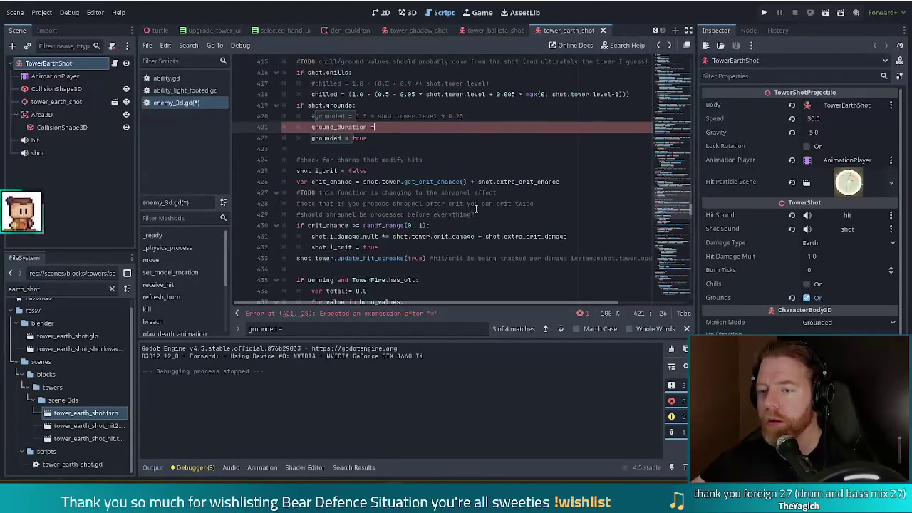
Add a #STAT FUNCTIONS heading at the bottom of enemy_3d.gd
{"action": "left_click_drag", "start_coordinate": [672, 194], "coordinate": [680, 300]}
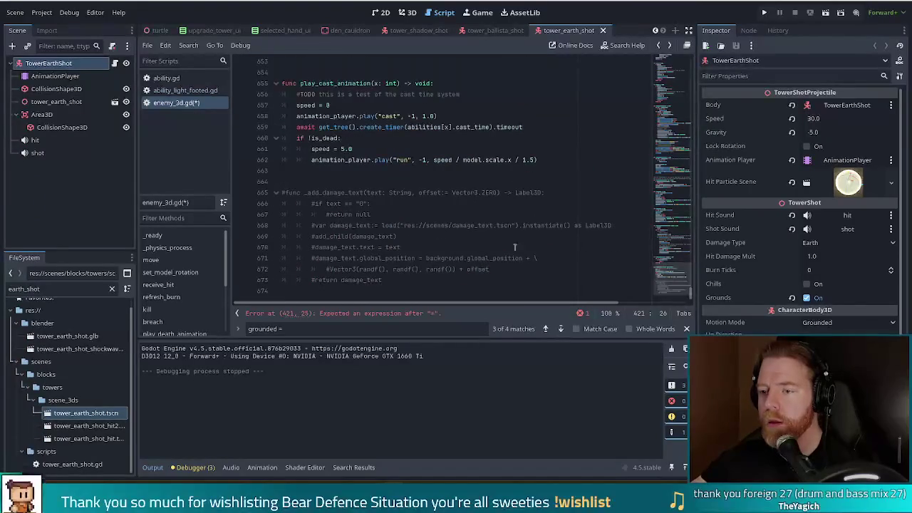
{"action": "left_click", "coordinate": [424, 290]}
{"action": "key", "text": "Return"}
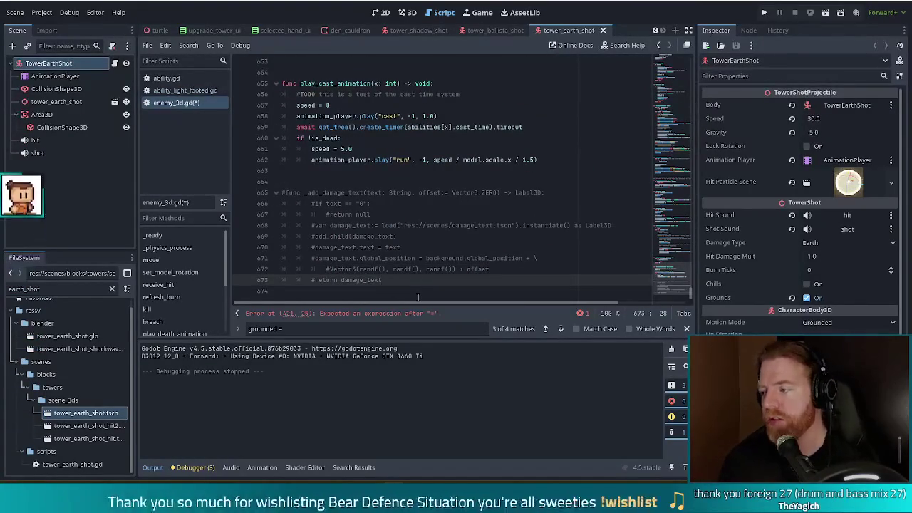
{"action": "key", "text": "BackSpace"}
{"action": "key", "text": "BackSpace"}
{"action": "key", "text": "Return"}
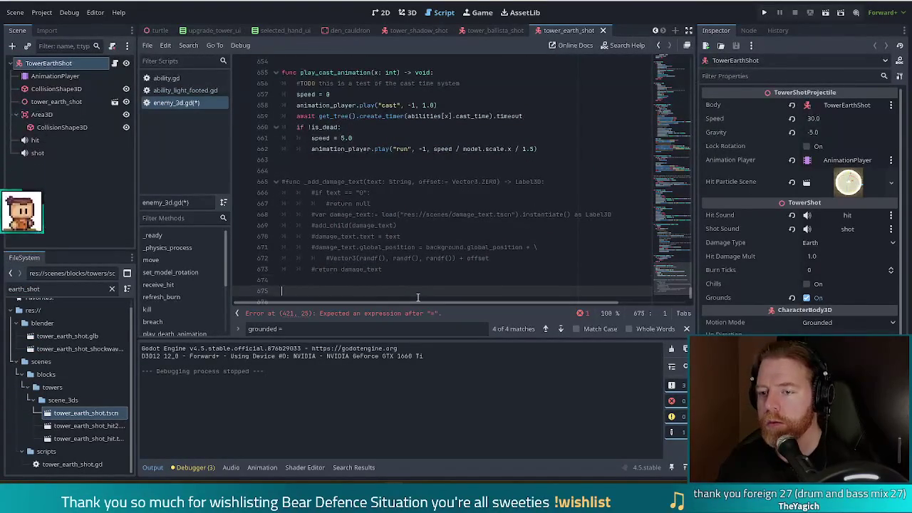
{"action": "type", "text": "#"}
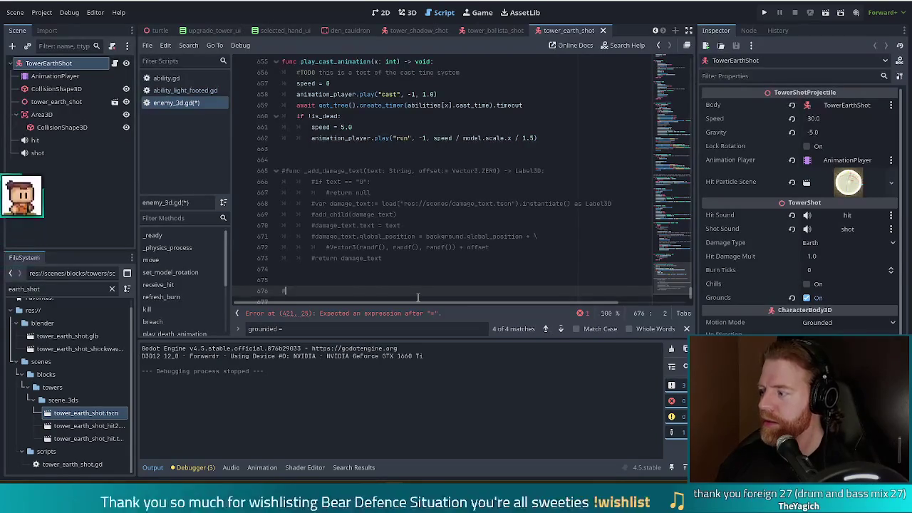
{"action": "type", "text": "STI"}
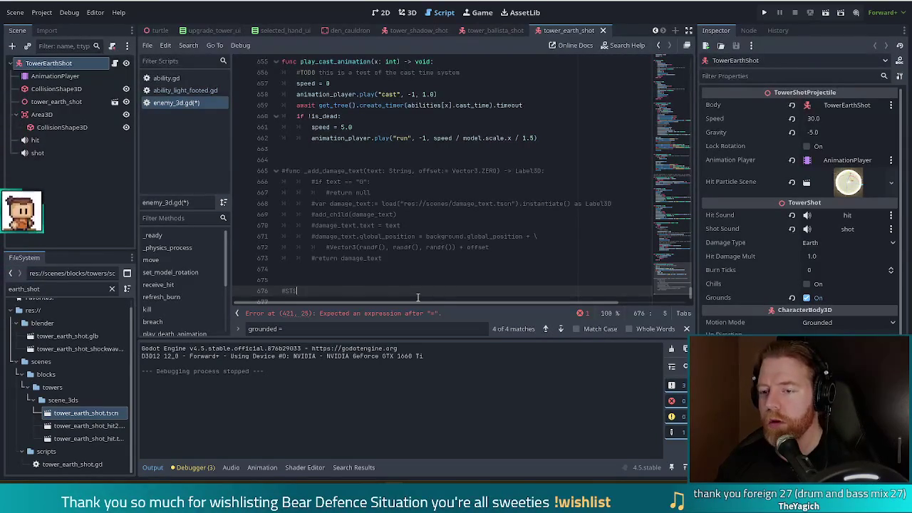
{"action": "type", "text": "TE M"}
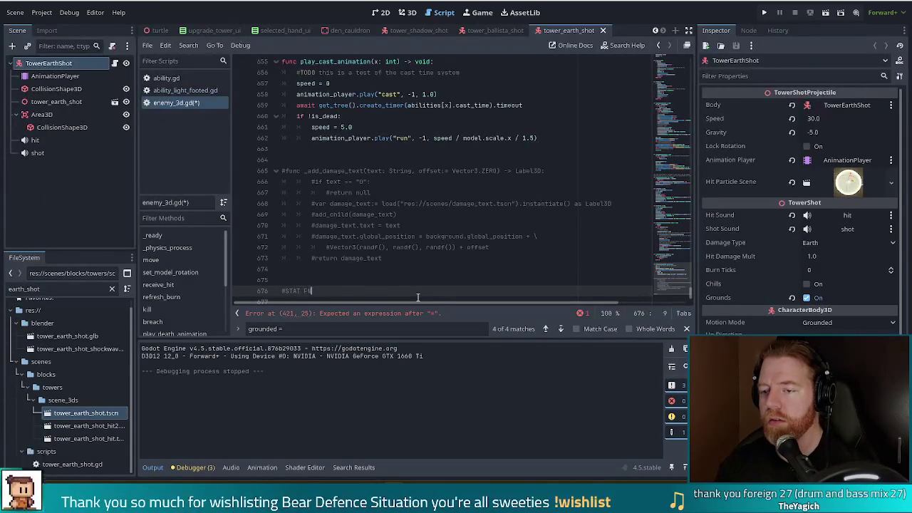
{"action": "key", "text": "BackSpace"}
{"action": "key", "text": "BackSpace"}
{"action": "key", "text": "BackSpace"}
{"action": "type", "text": "UNCTIONS"}
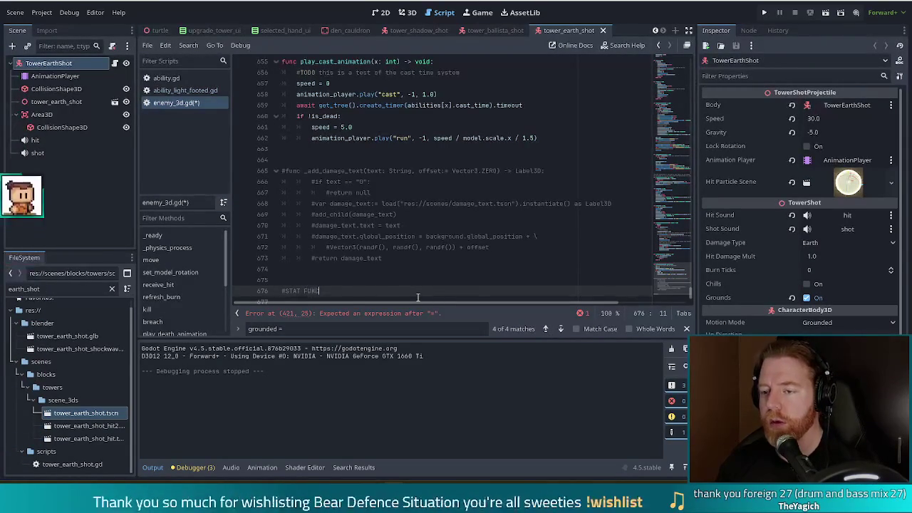
{"action": "key", "text": "Return"}
{"action": "key", "text": "Return"}
Declare func get_ground_duration() -> float with an indented return line in its body
{"action": "type", "text": "fu"}
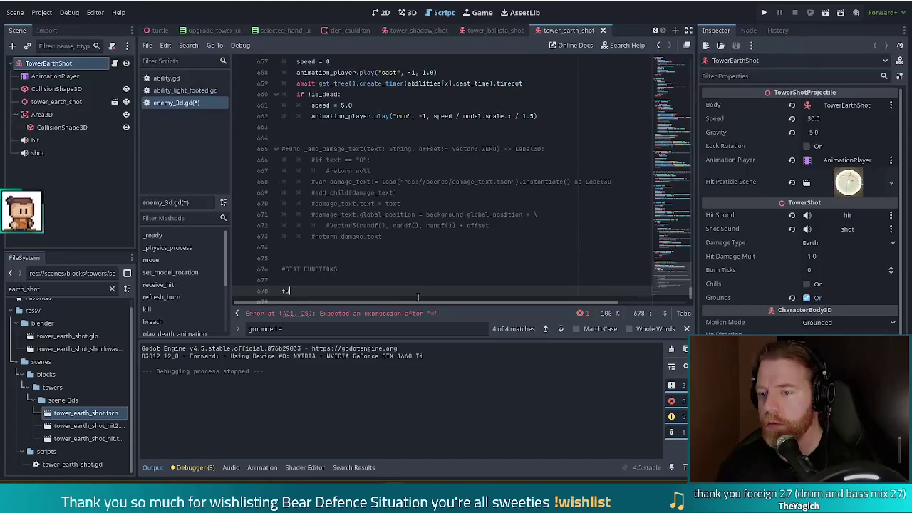
{"action": "type", "text": "nc "}
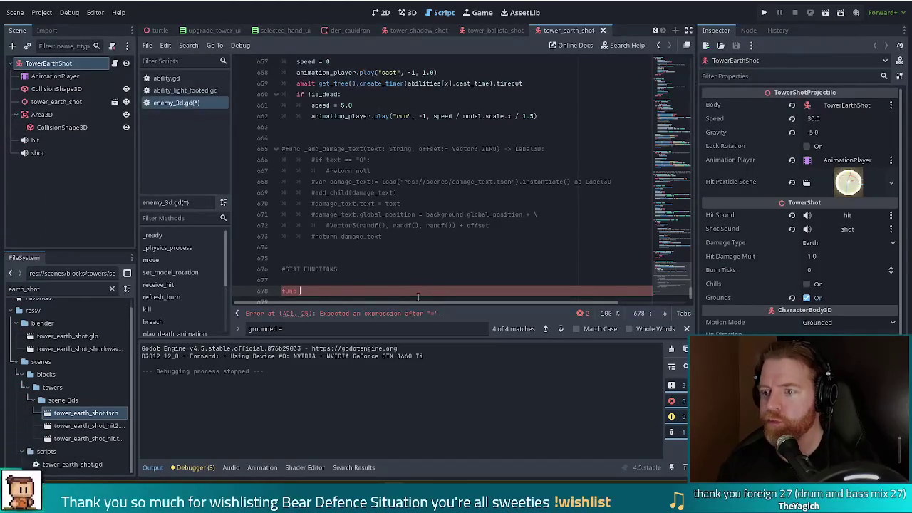
{"action": "type", "text": "get_ground_du"}
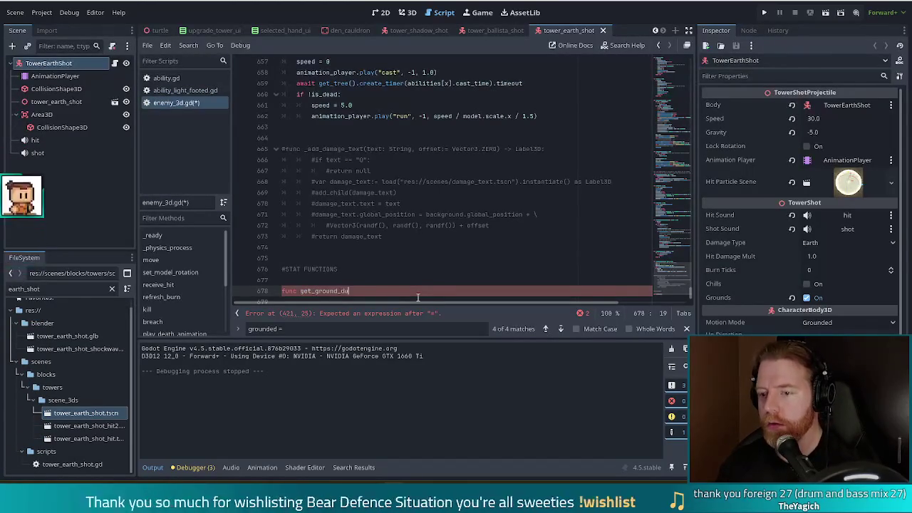
{"action": "type", "text": "ration() -> fl"}
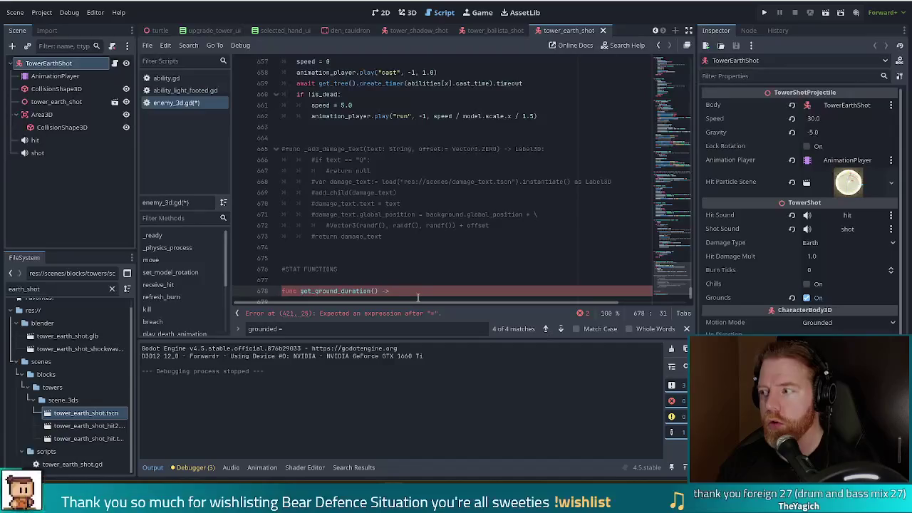
{"action": "type", "text": "oat"}
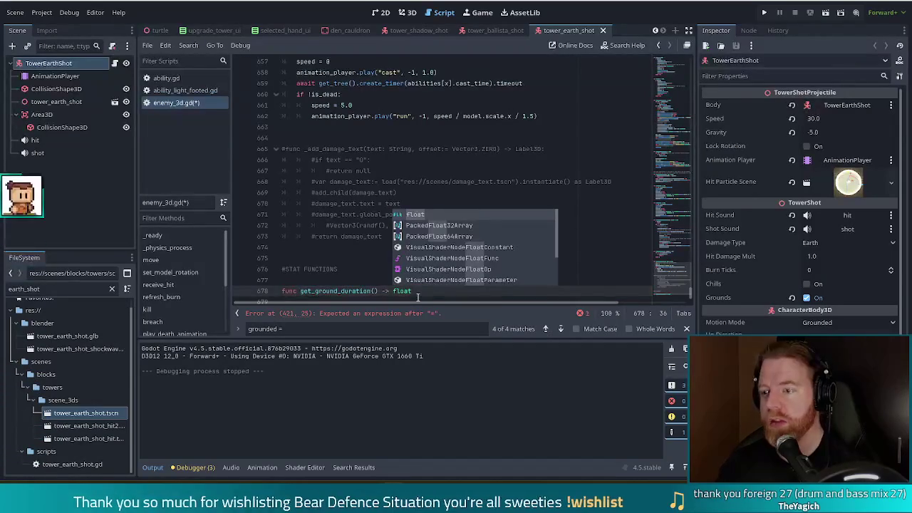
{"action": "key", "text": "Return"}
{"action": "key", "text": "Return"}
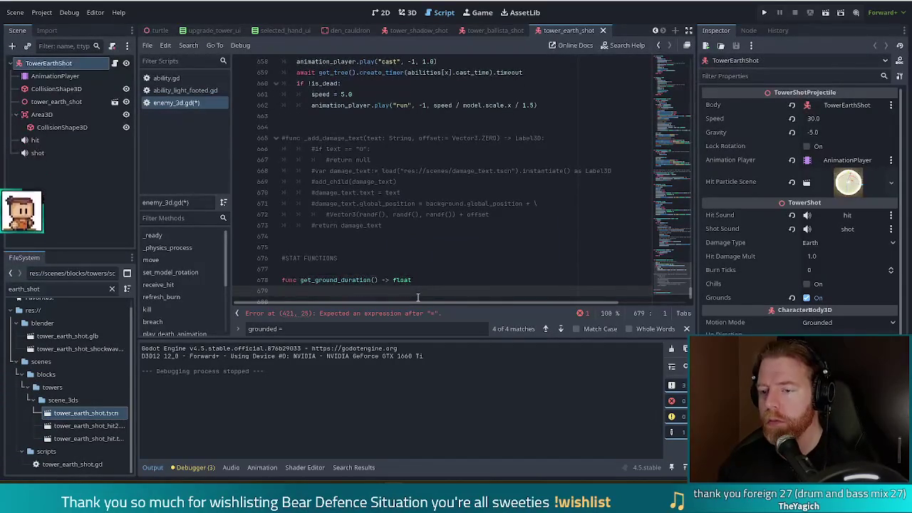
{"action": "type", "text": "return"}
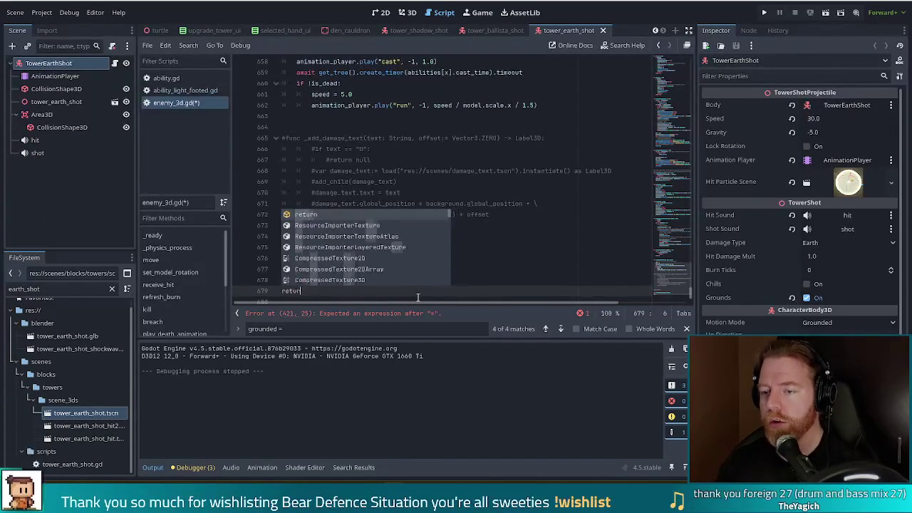
{"action": "key", "text": "Escape"}
{"action": "key", "text": "Escape"}
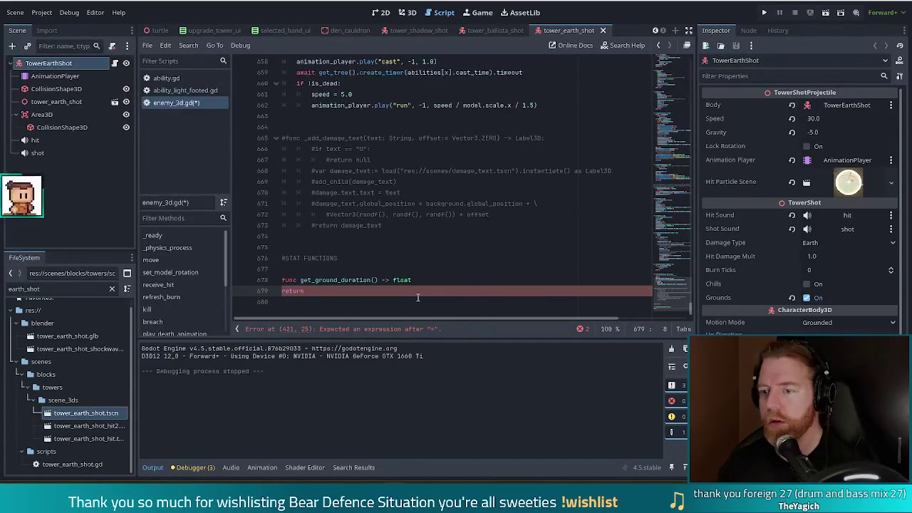
{"action": "key", "text": "Up"}
{"action": "key", "text": "End"}
{"action": "key", "text": "Down"}
{"action": "key", "text": "Home"}
{"action": "key", "text": "Tab"}
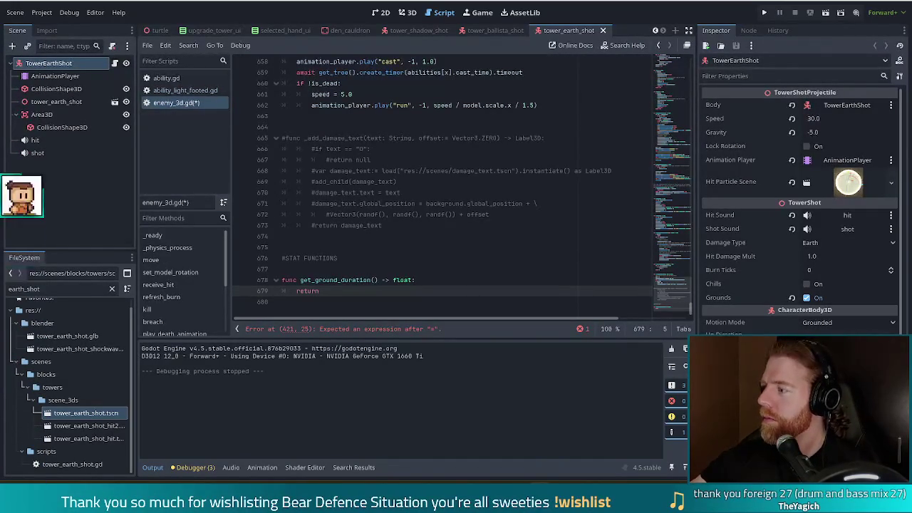
Complete the body as return ground_duration_a * ground_duration_x, then jump to the script's top
{"action": "left_click", "coordinate": [347, 292]}
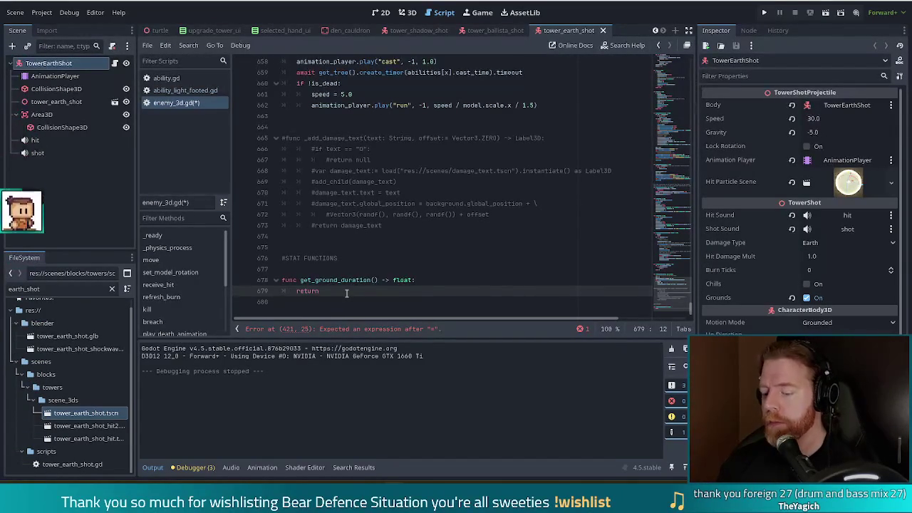
{"action": "type", "text": "ground_d"}
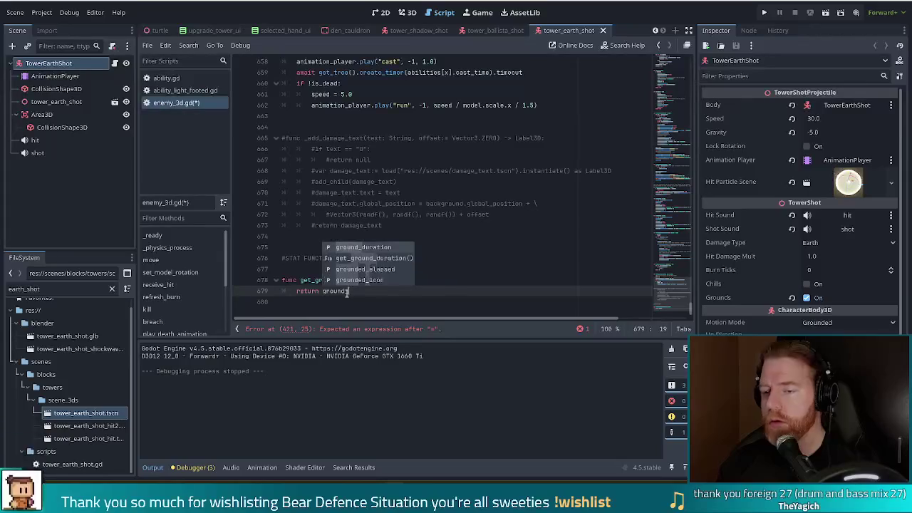
{"action": "type", "text": "ur"}
{"action": "type", "text": "ation_a "}
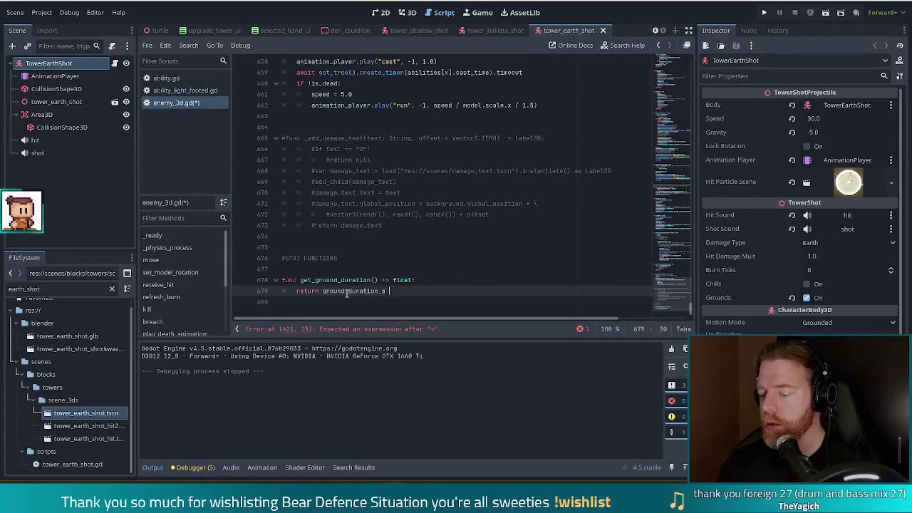
{"action": "type", "text": "* g"}
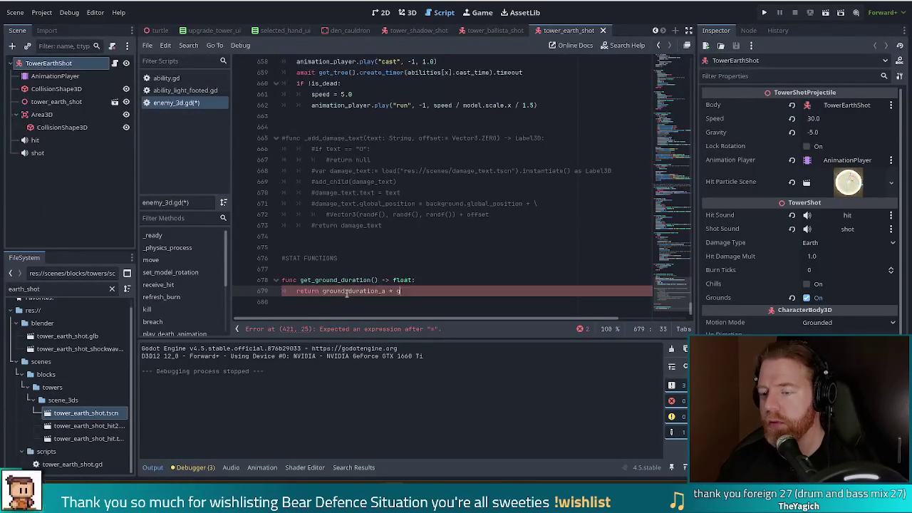
{"action": "type", "text": "round_duration_x"}
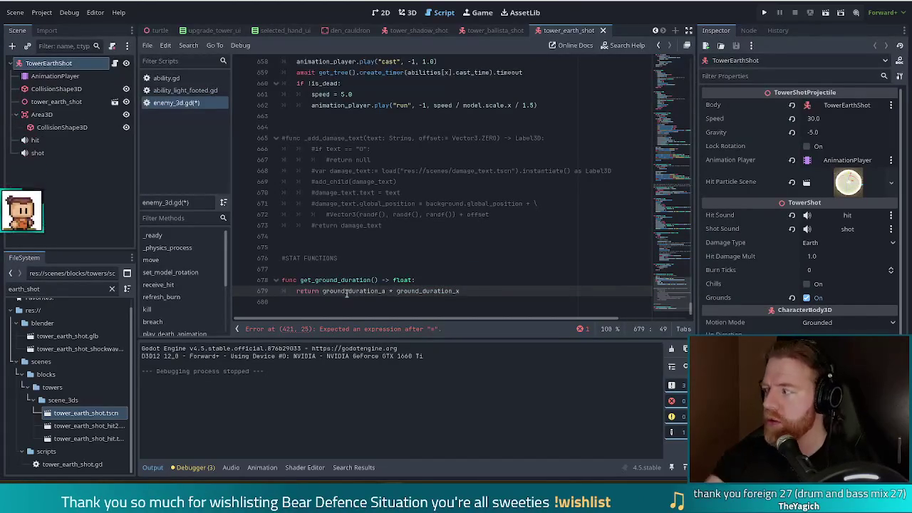
{"action": "left_click_drag", "start_coordinate": [675, 295], "coordinate": [675, 64]}
{"action": "left_click", "coordinate": [399, 149]}
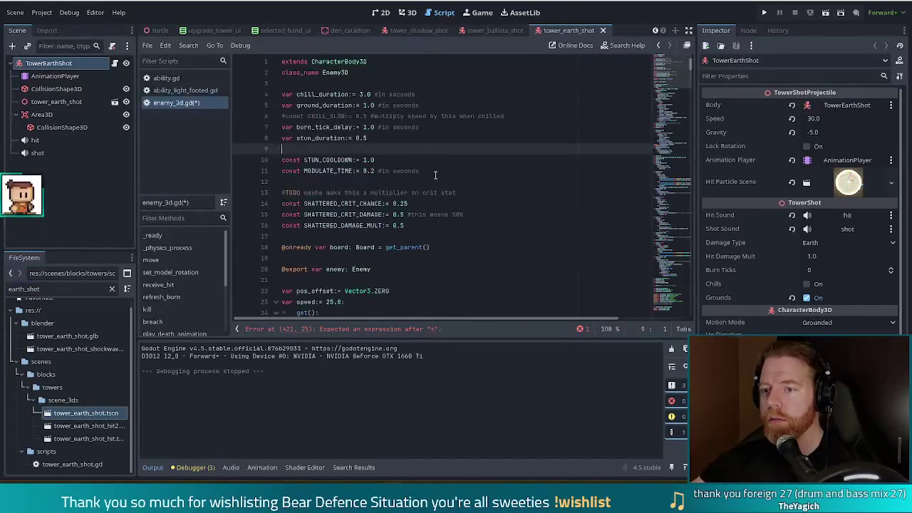
Find 'ground_dur' and jump from line 112's usage to ground_duration's declaration on line 5
{"action": "key", "text": "ctrl+f"}
{"action": "type", "text": "ground"}
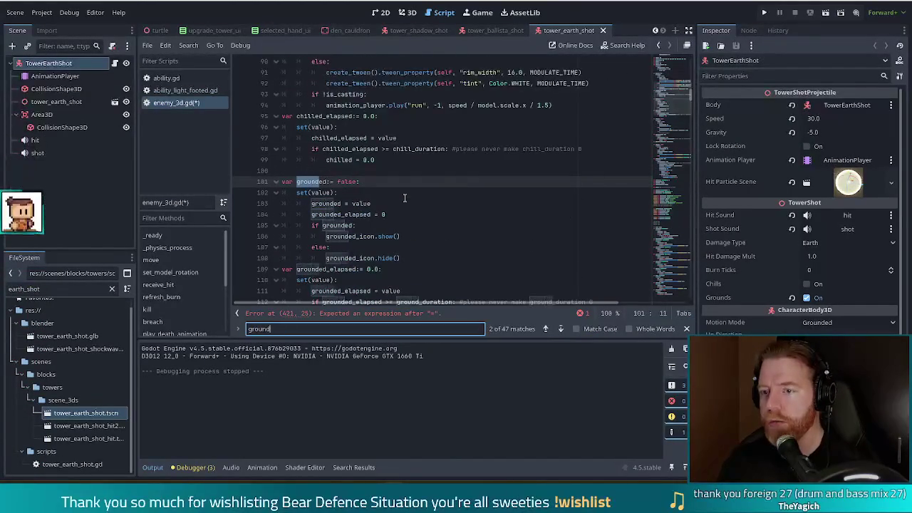
{"action": "scroll", "coordinate": [399, 210], "scroll_direction": "down", "scroll_amount": 1}
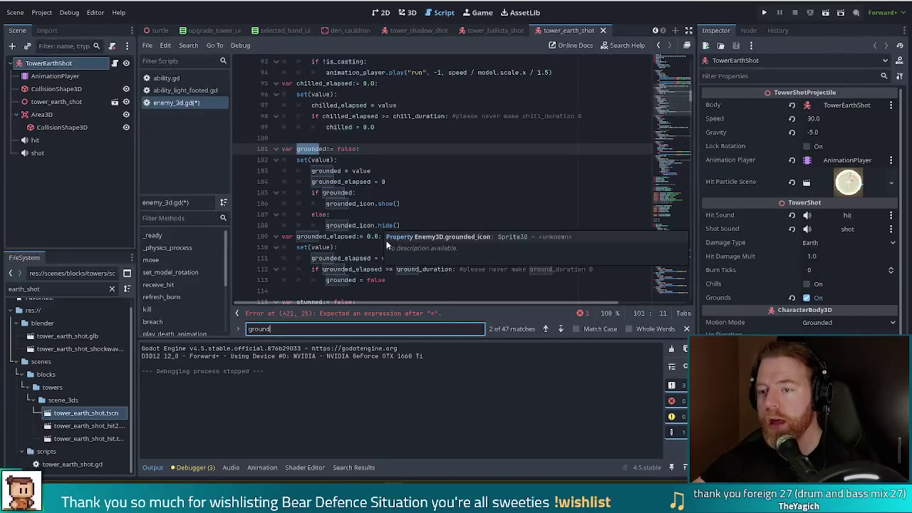
{"action": "type", "text": "_dur"}
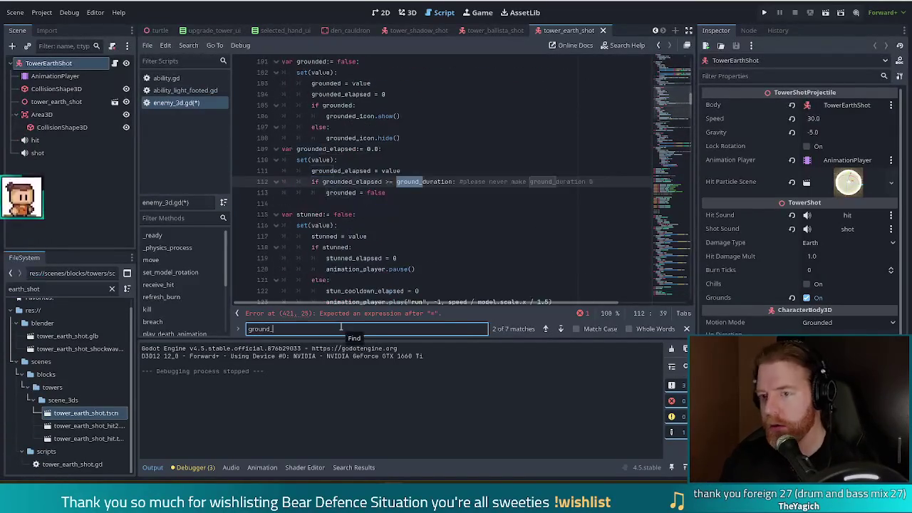
{"action": "left_click", "coordinate": [431, 183]}
{"action": "left_click", "coordinate": [431, 183], "text": "ctrl"}
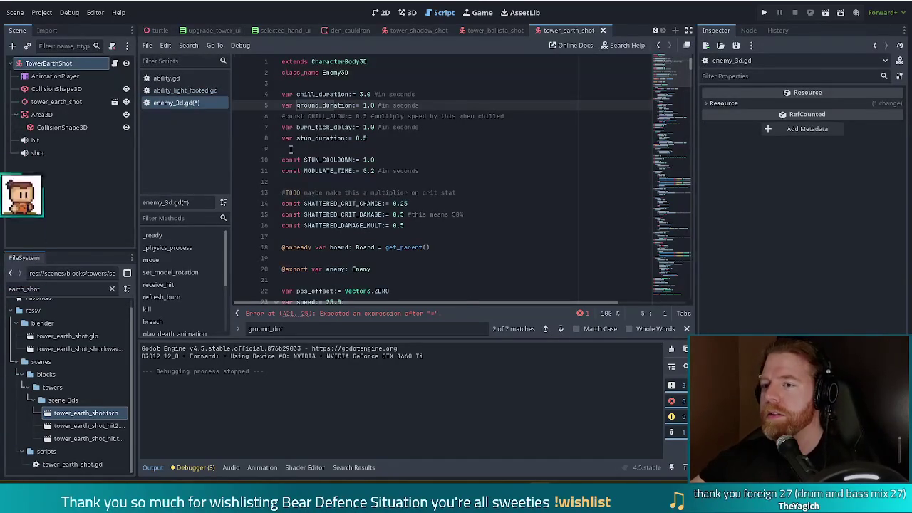
{"action": "left_click", "coordinate": [364, 106]}
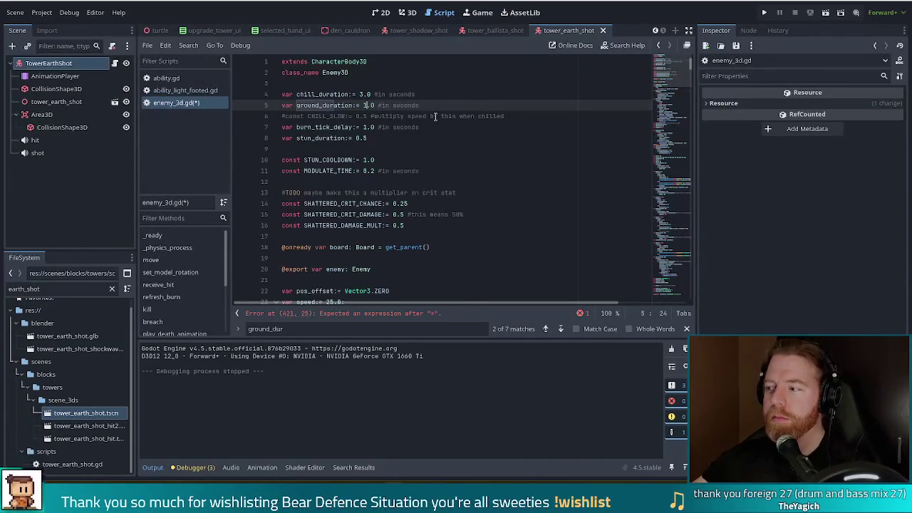
{"action": "left_click", "coordinate": [420, 105]}
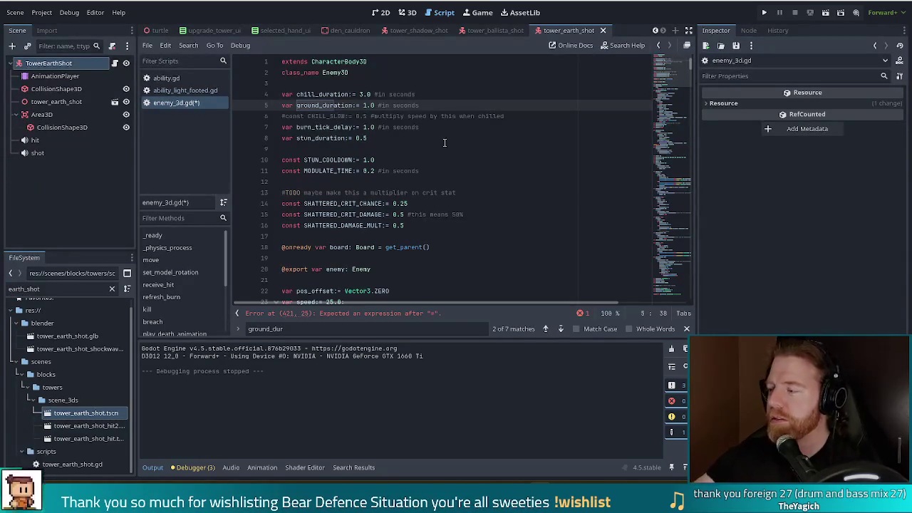
{"action": "left_click", "coordinate": [519, 164]}
{"action": "left_click", "coordinate": [389, 117]}
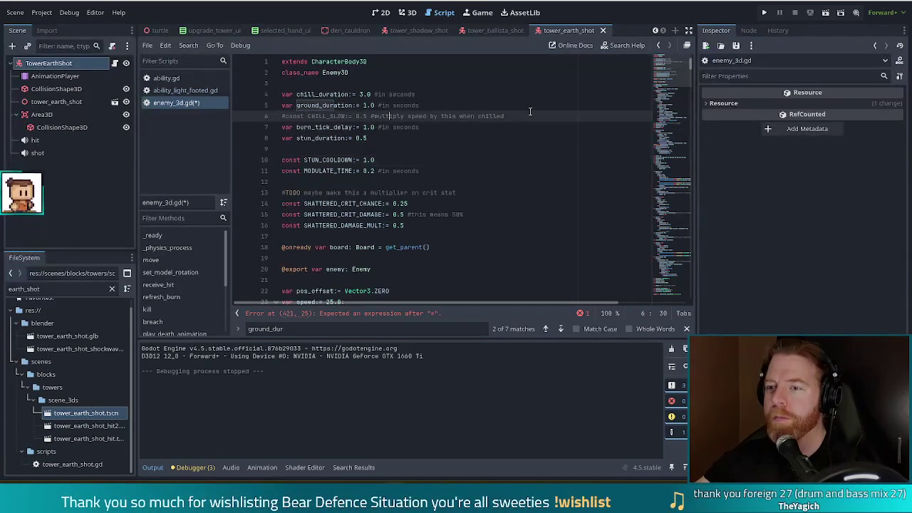
{"action": "left_click", "coordinate": [510, 105]}
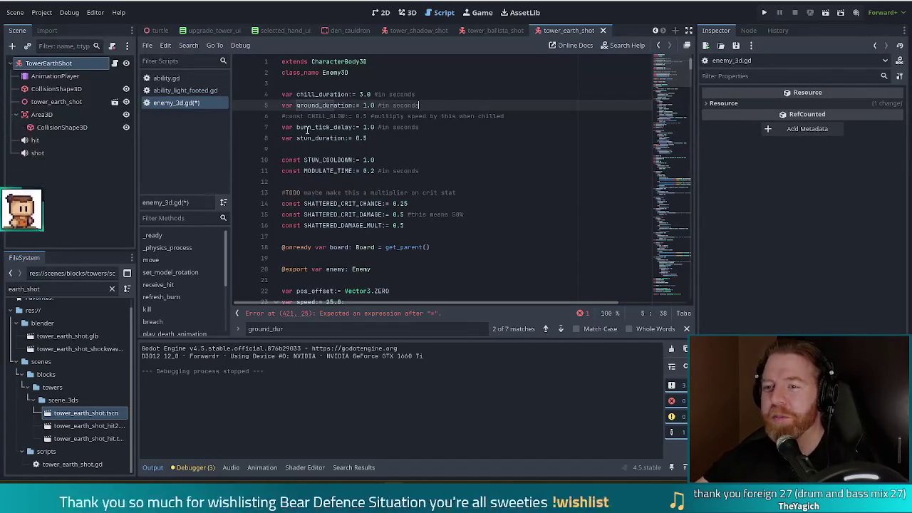
{"action": "left_click", "coordinate": [283, 106]}
Comment out line 5 and add var ground_duration_a := 1.0 and var ground_duration_x := 1.0 below
{"action": "type", "text": "#"}
{"action": "key", "text": "End"}
{"action": "key", "text": "Return"}
{"action": "type", "text": "var ground_d"}
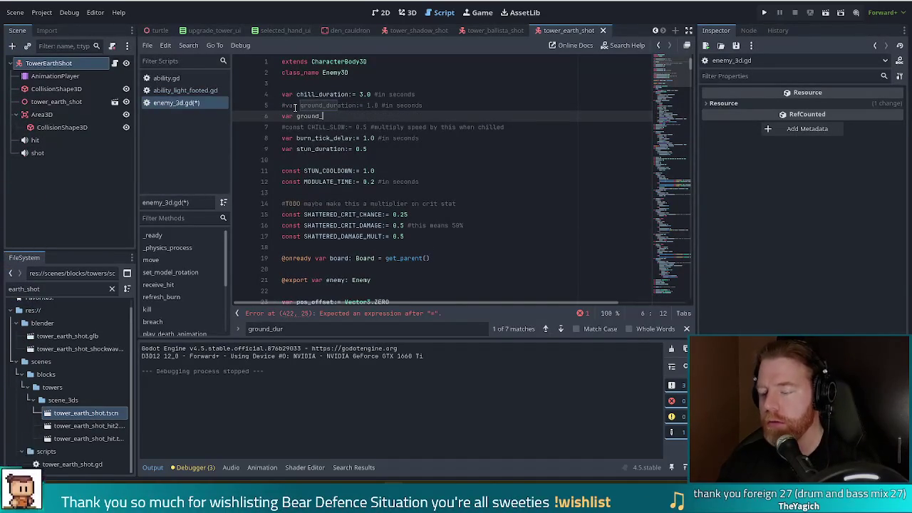
{"action": "type", "text": "uration_a"}
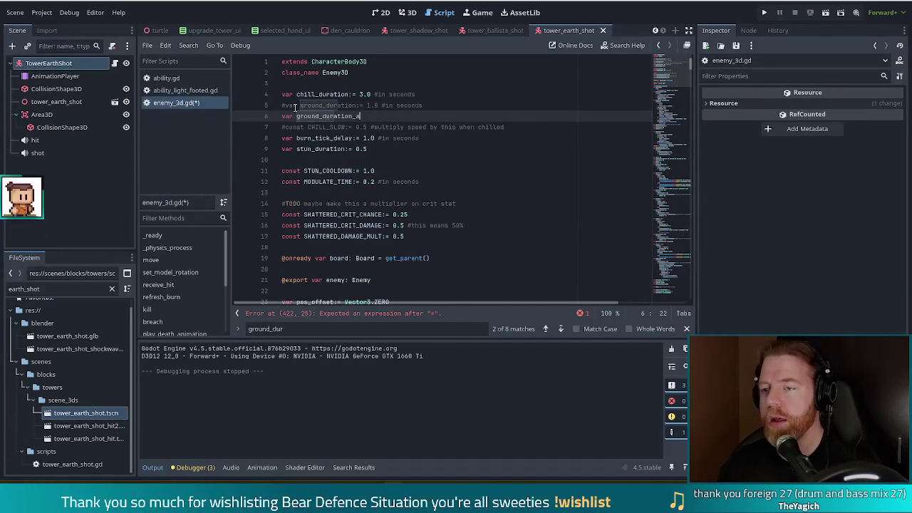
{"action": "type", "text": ":="}
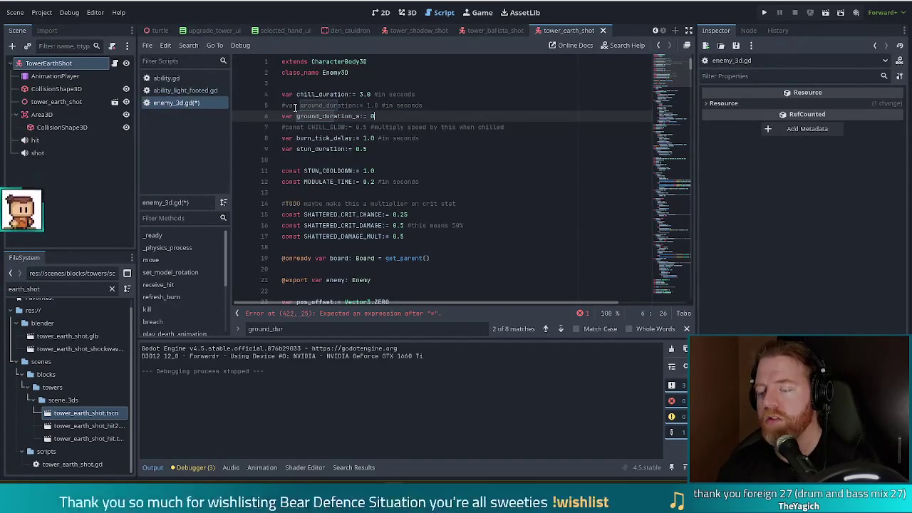
{"action": "type", "text": "1."}
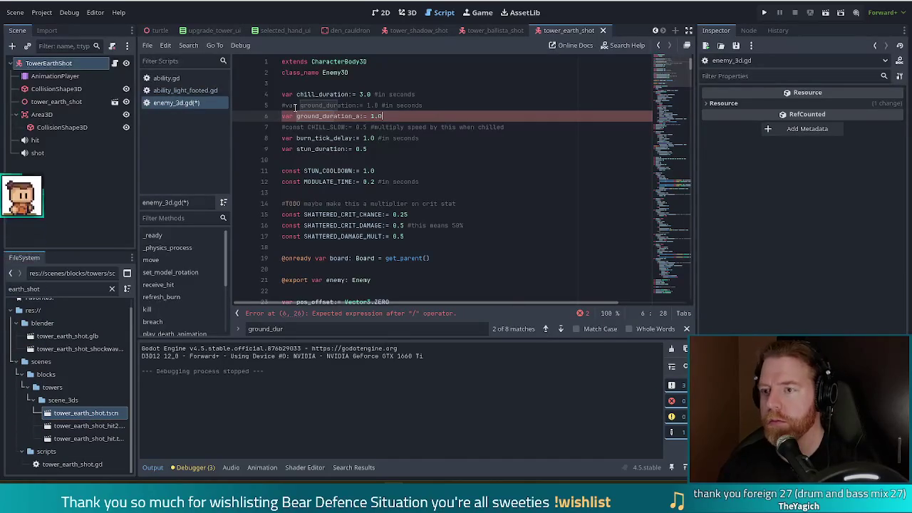
{"action": "key", "text": "Return"}
{"action": "type", "text": "var "}
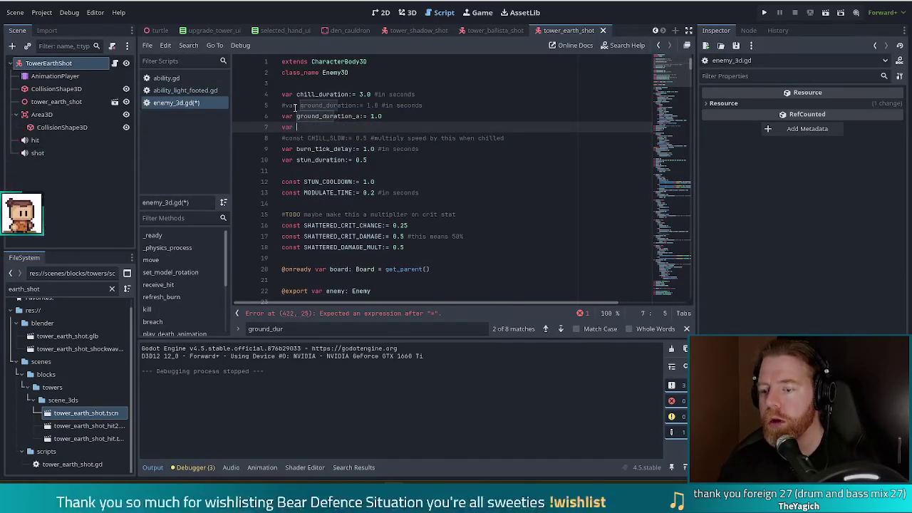
{"action": "type", "text": "ground_duration_x"}
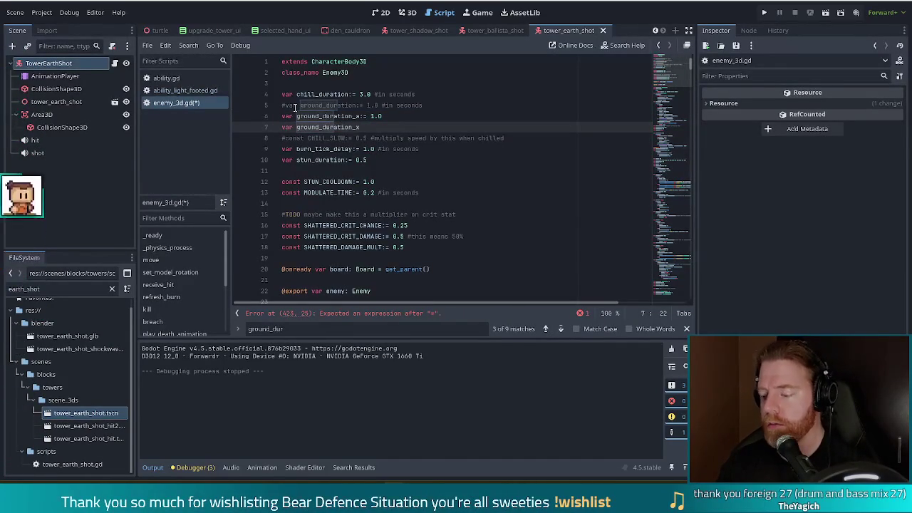
{"action": "type", "text": ":= 1.0"}
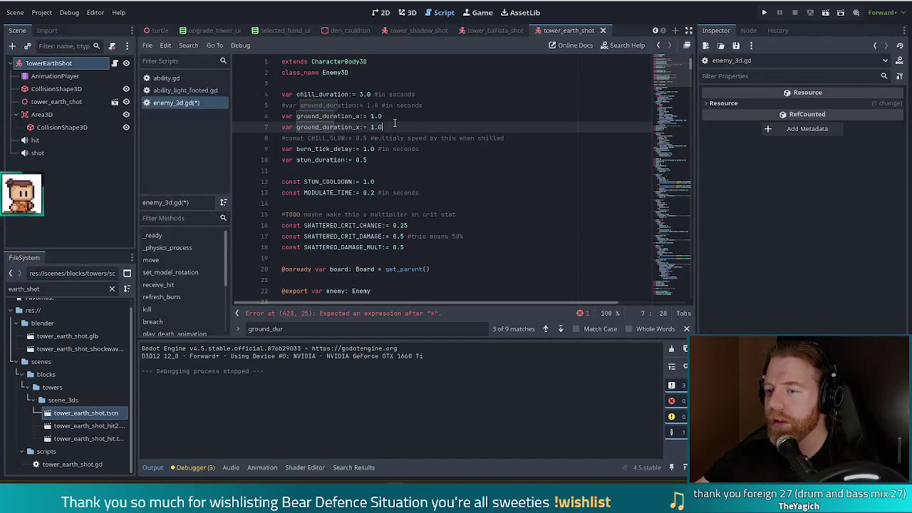
Go to the error on line 423 and change 'ground_duration =' into 'ground_duration_a *='
{"action": "left_click", "coordinate": [350, 317]}
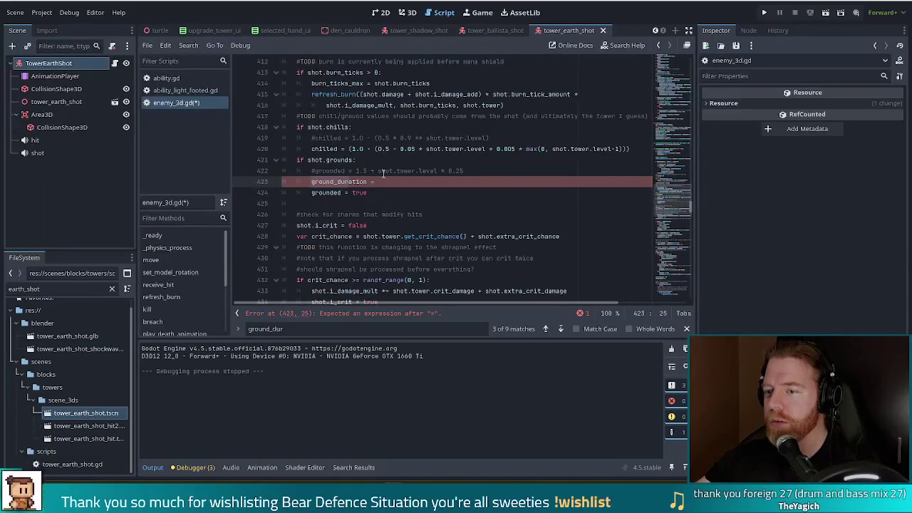
{"action": "left_click_drag", "start_coordinate": [397, 182], "coordinate": [311, 183]}
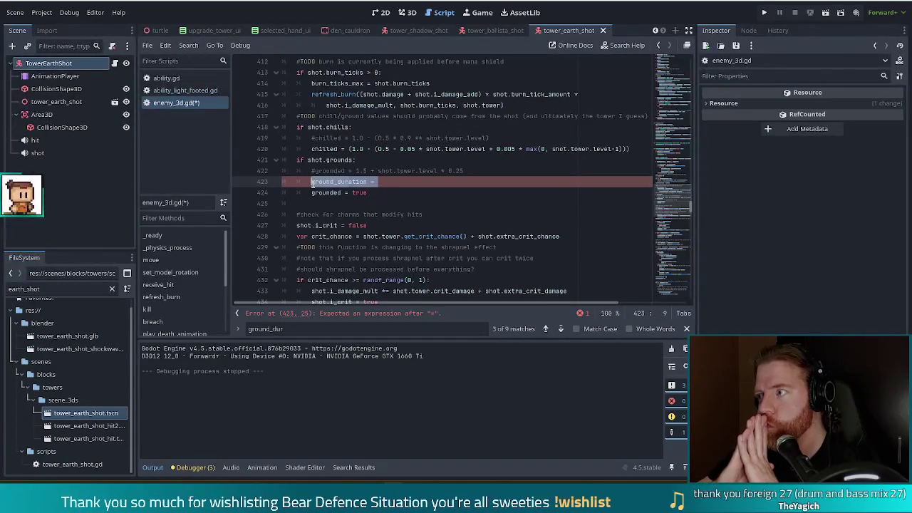
{"action": "left_click", "coordinate": [410, 184]}
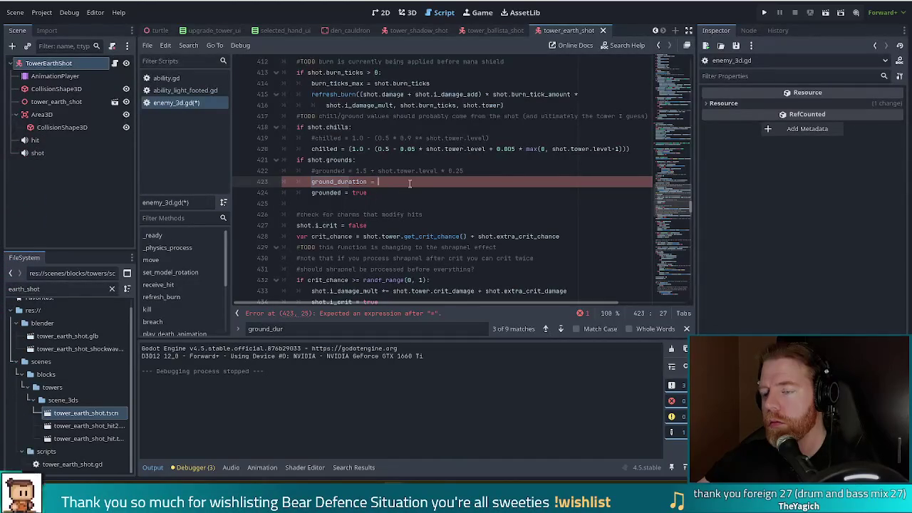
{"action": "left_click", "coordinate": [368, 182], "text": "shift"}
{"action": "type", "text": "_a *="}
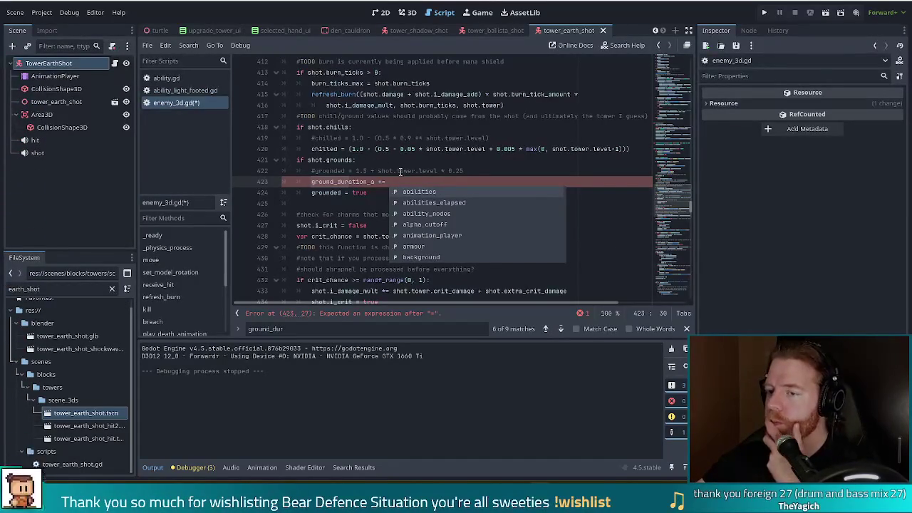
{"action": "key", "text": "Escape"}
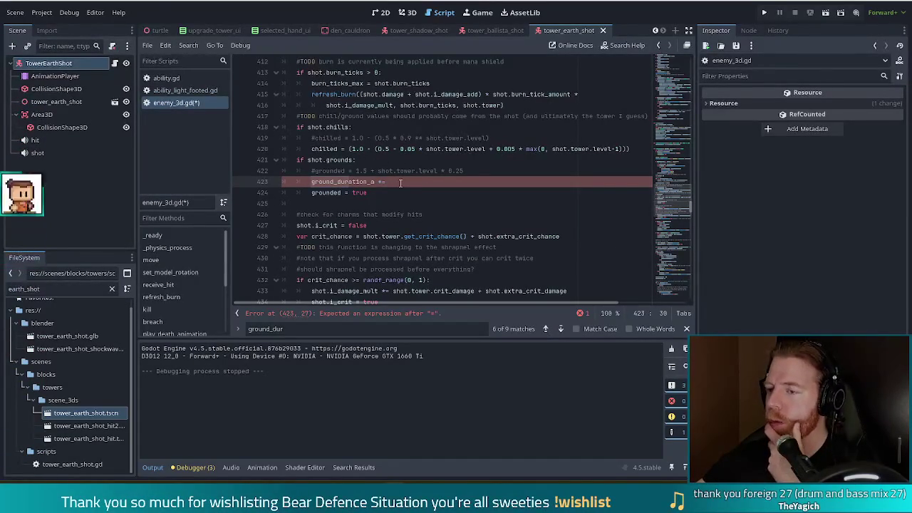